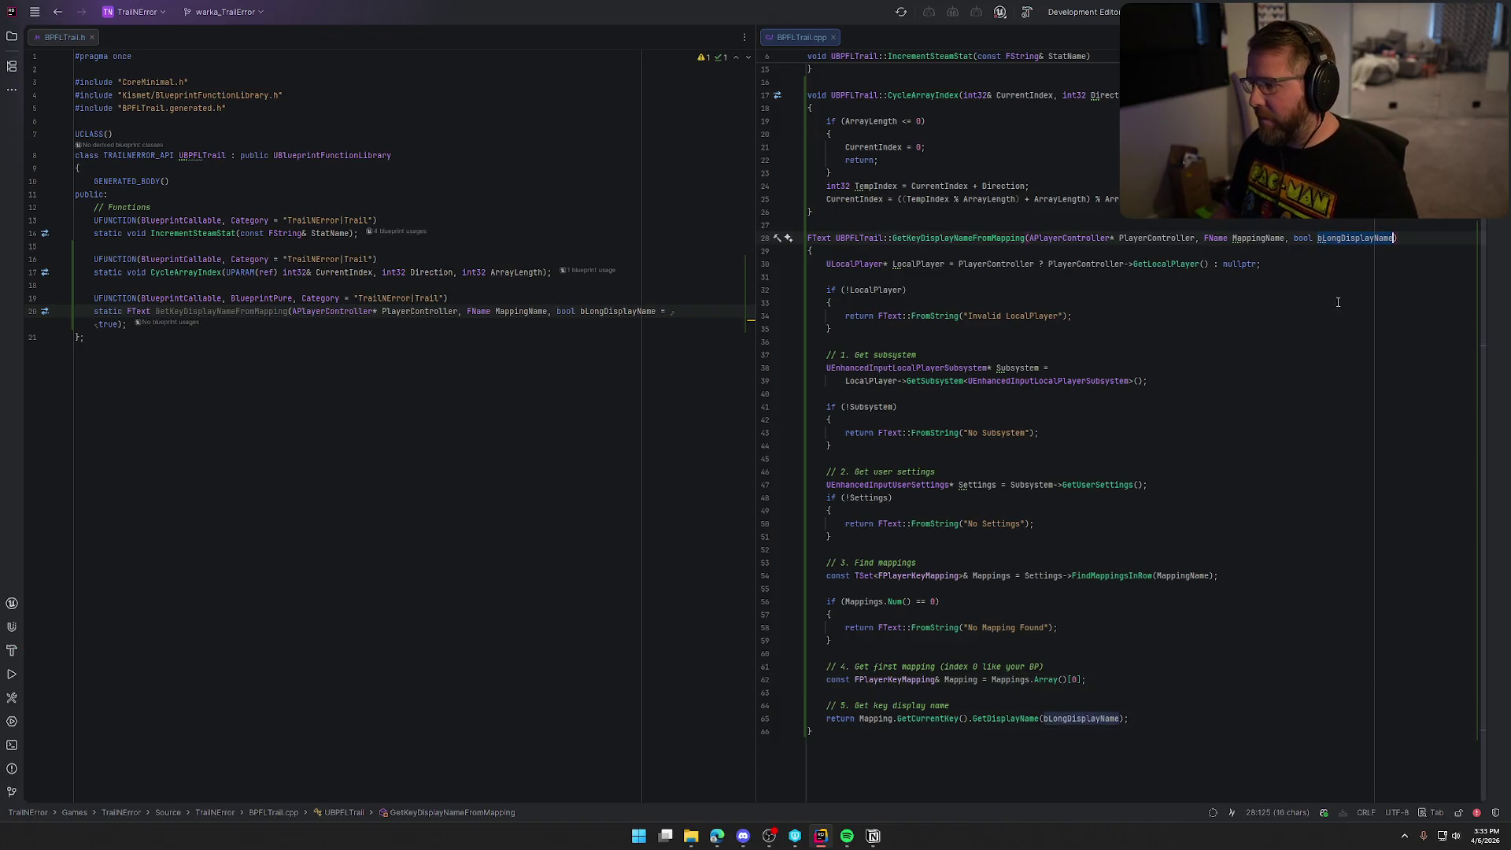
- Review the Rider build output, then close the Editor Log panel in the launched Unreal Editor
scroll(1298, 454, "down", 5)
scroll(1299, 454, "down", 3)
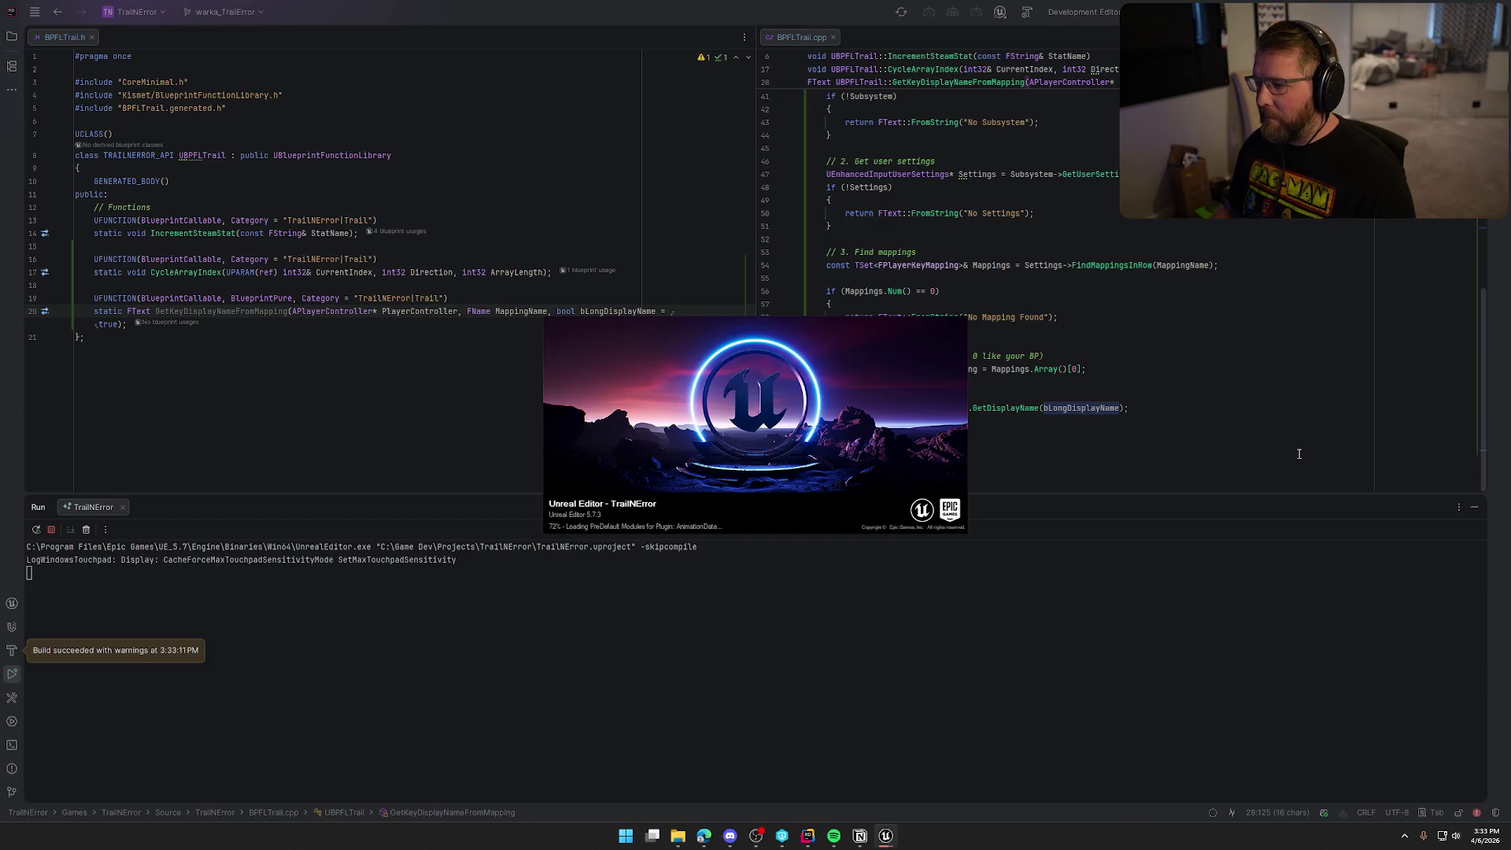
scroll(1298, 454, "up", 9)
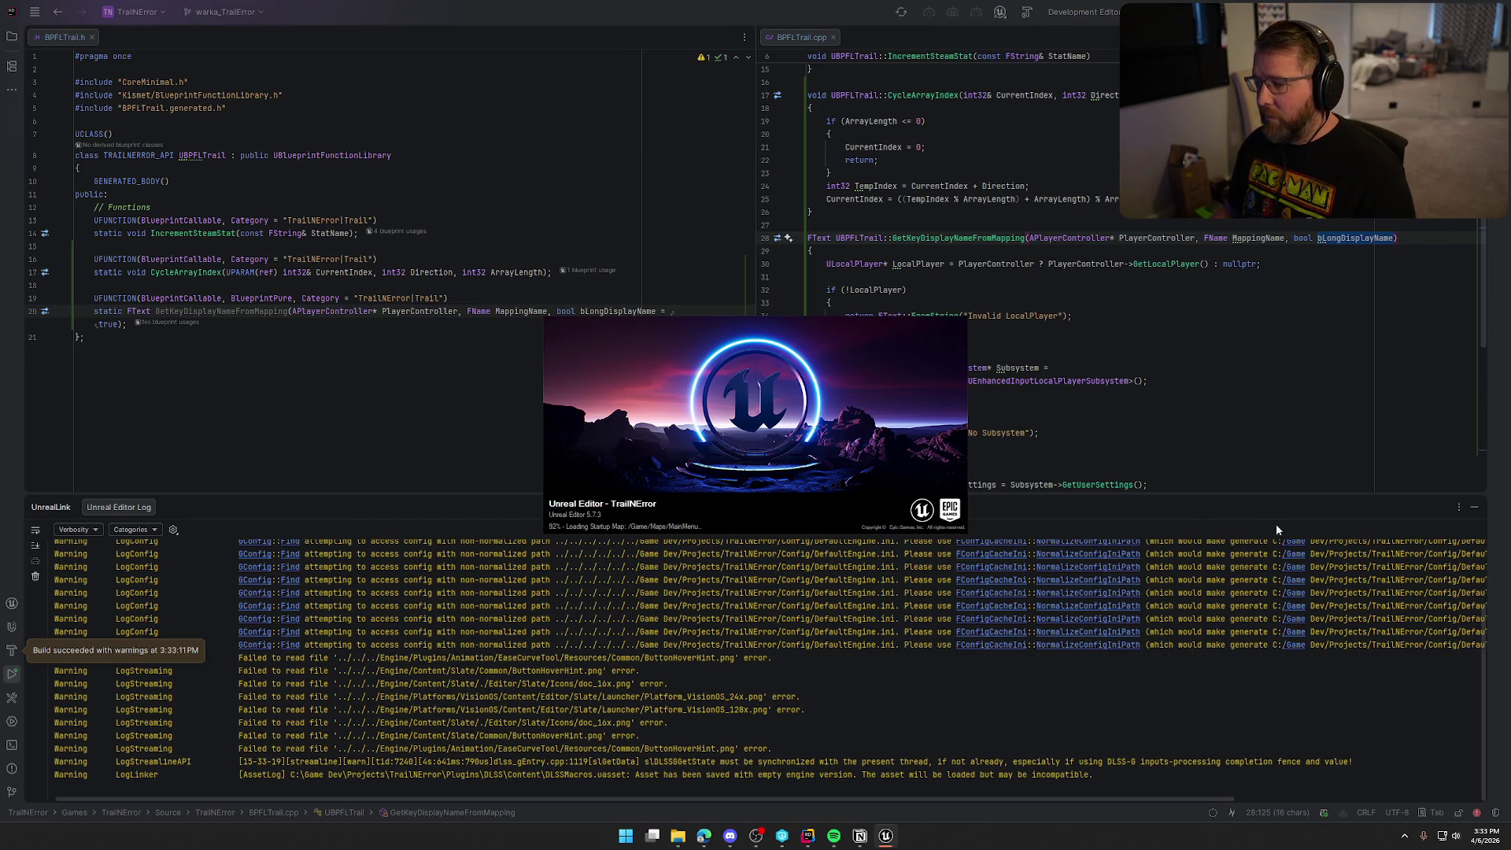
left_click(1475, 508)
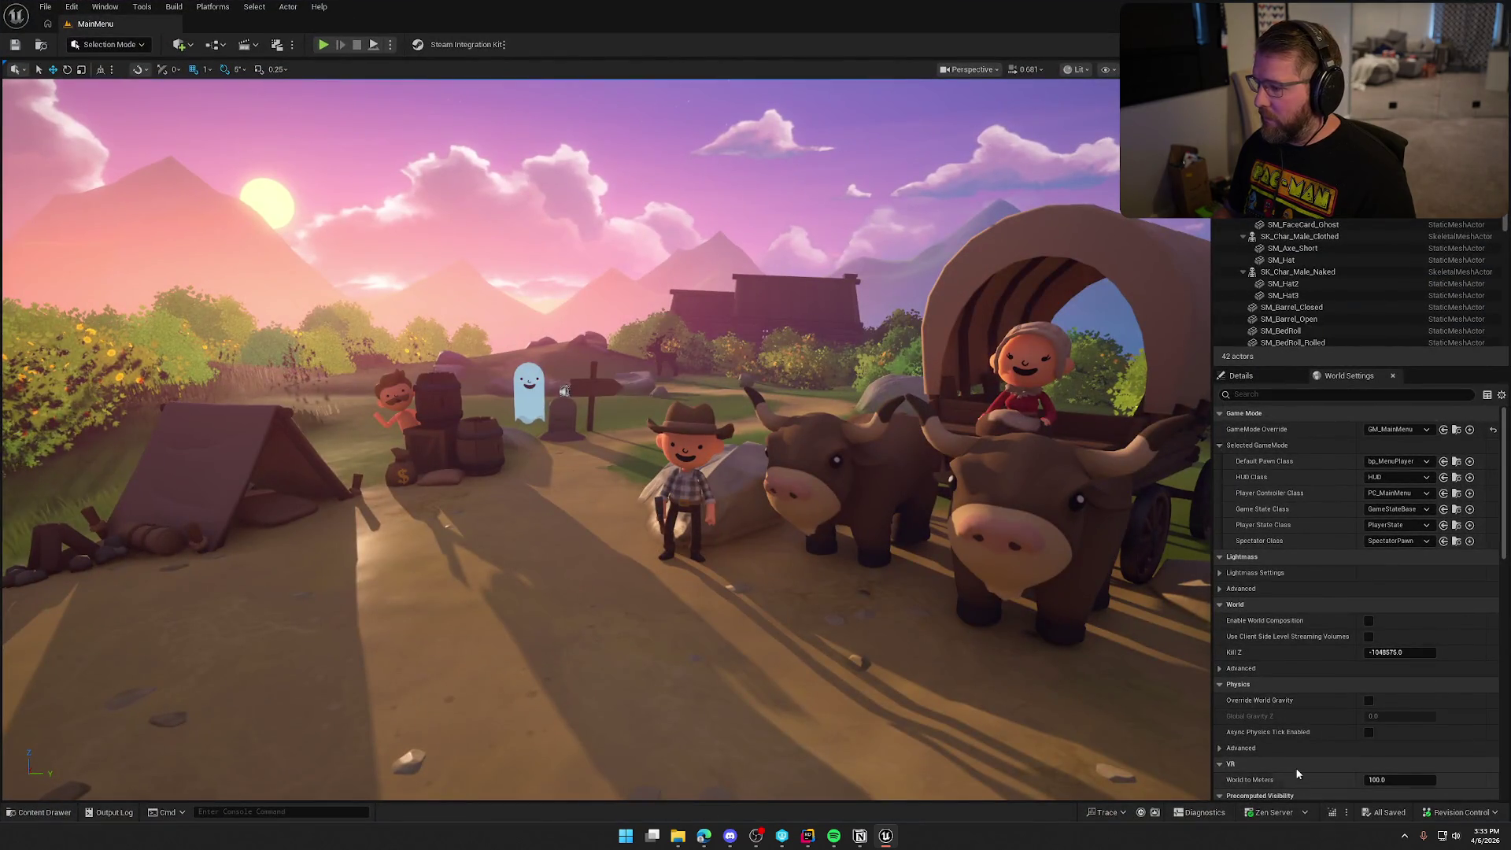
- Open the UI_NPC_Interact widget blueprint from UI > InGame > Interaction in the Content Drawer
key("ctrl+space")
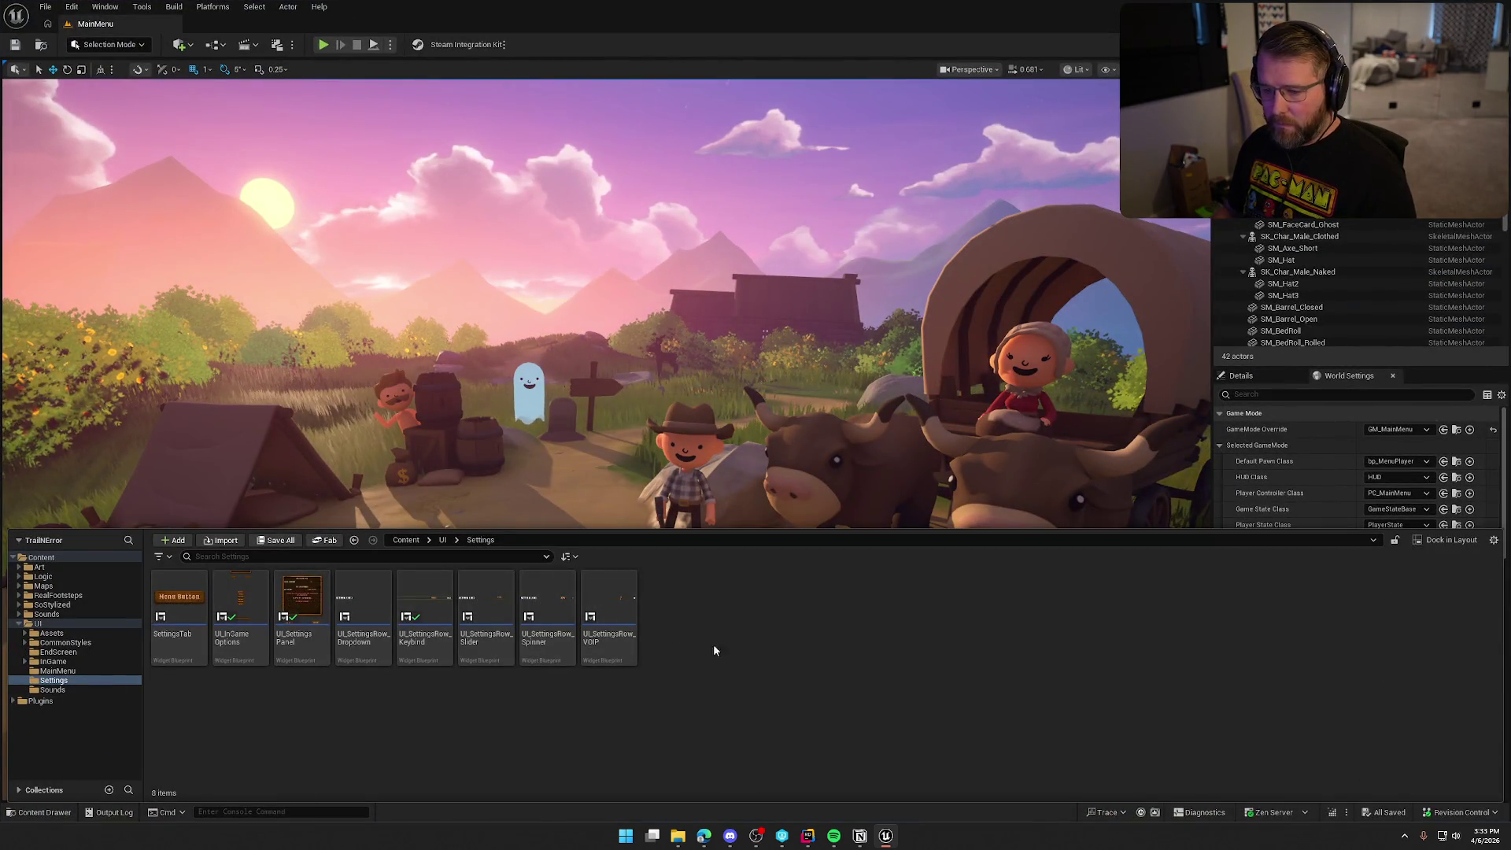
left_click(63, 662)
double_click(241, 602)
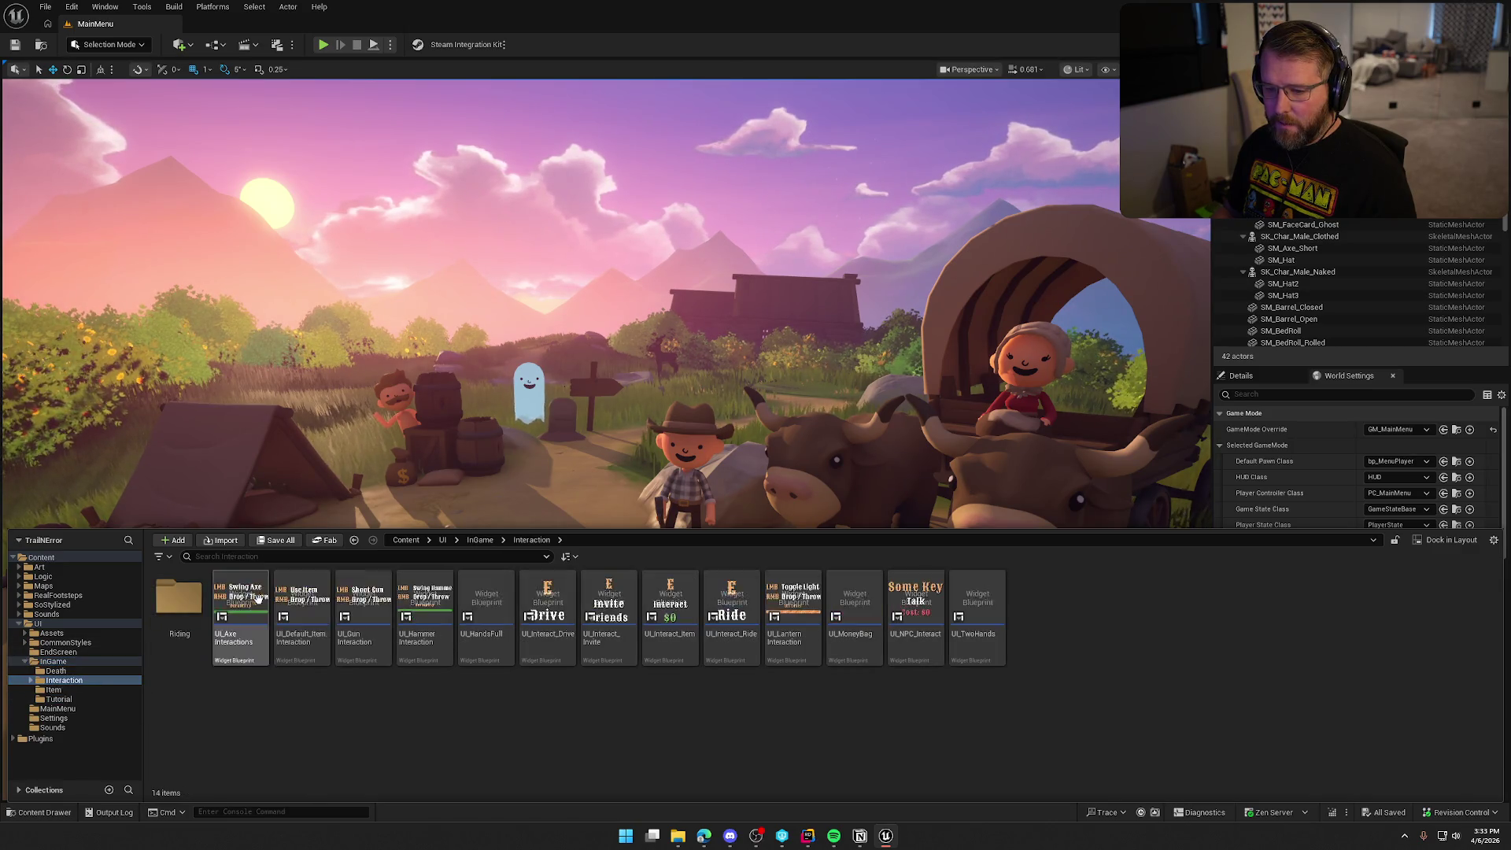
double_click(915, 610)
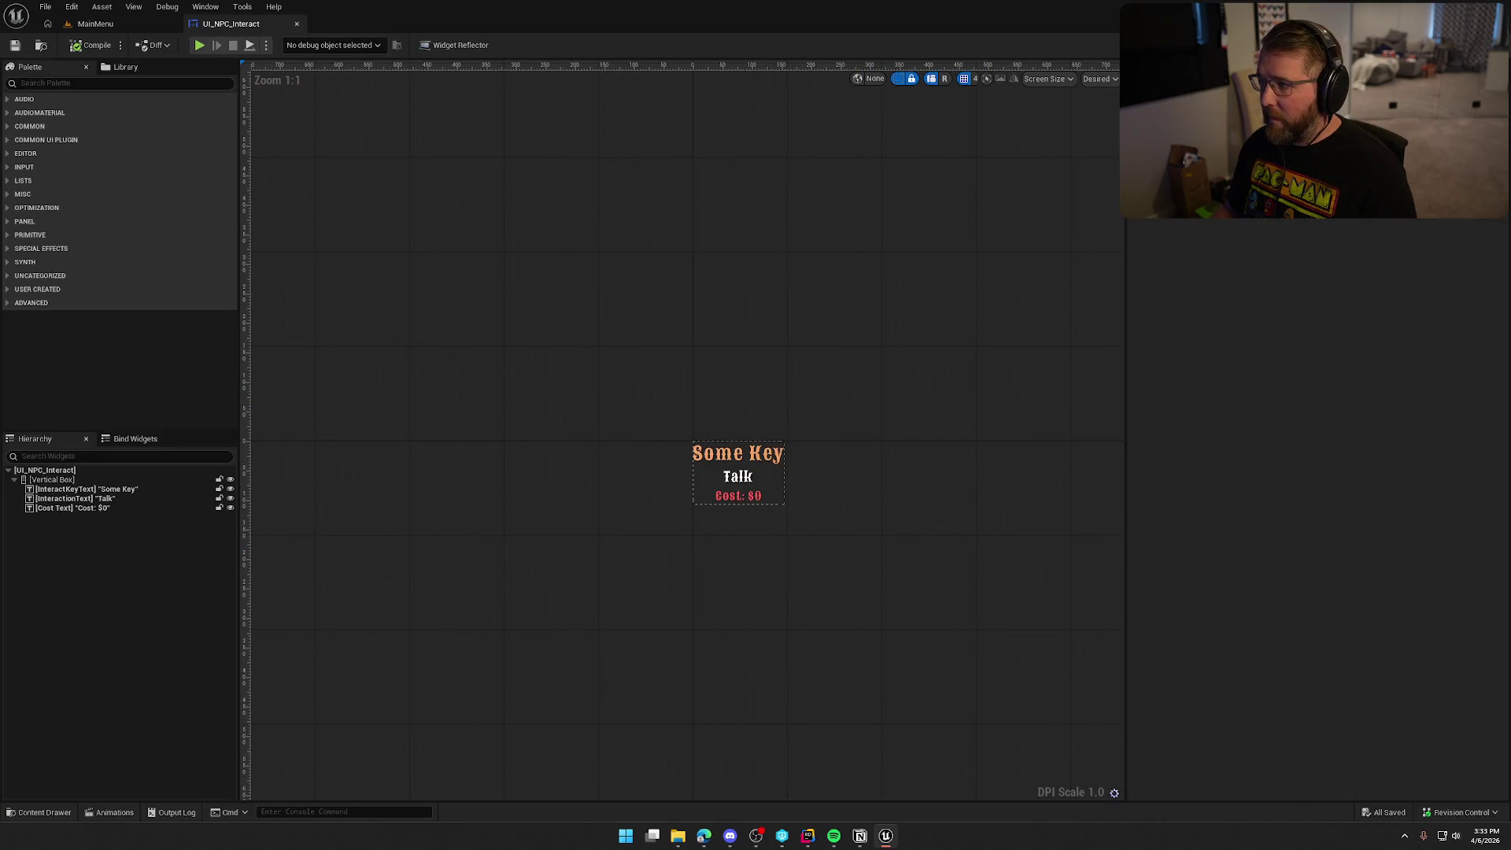
- Add a Get Key Display Name from Mapping node to UI_NPC_Interact's event graph
left_click(1478, 45)
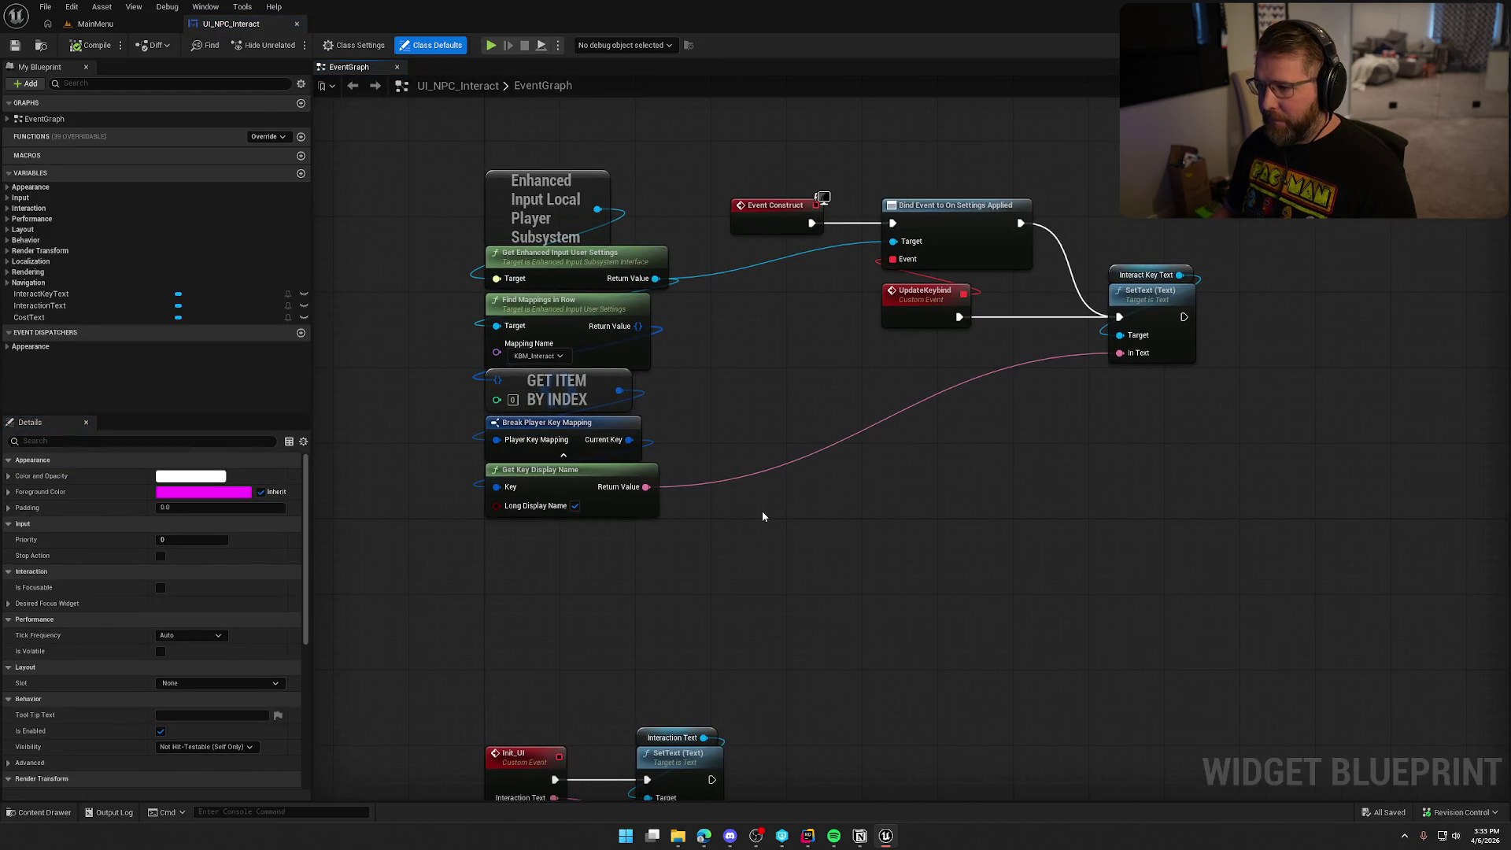
left_click(804, 840)
mouse_move(885, 840)
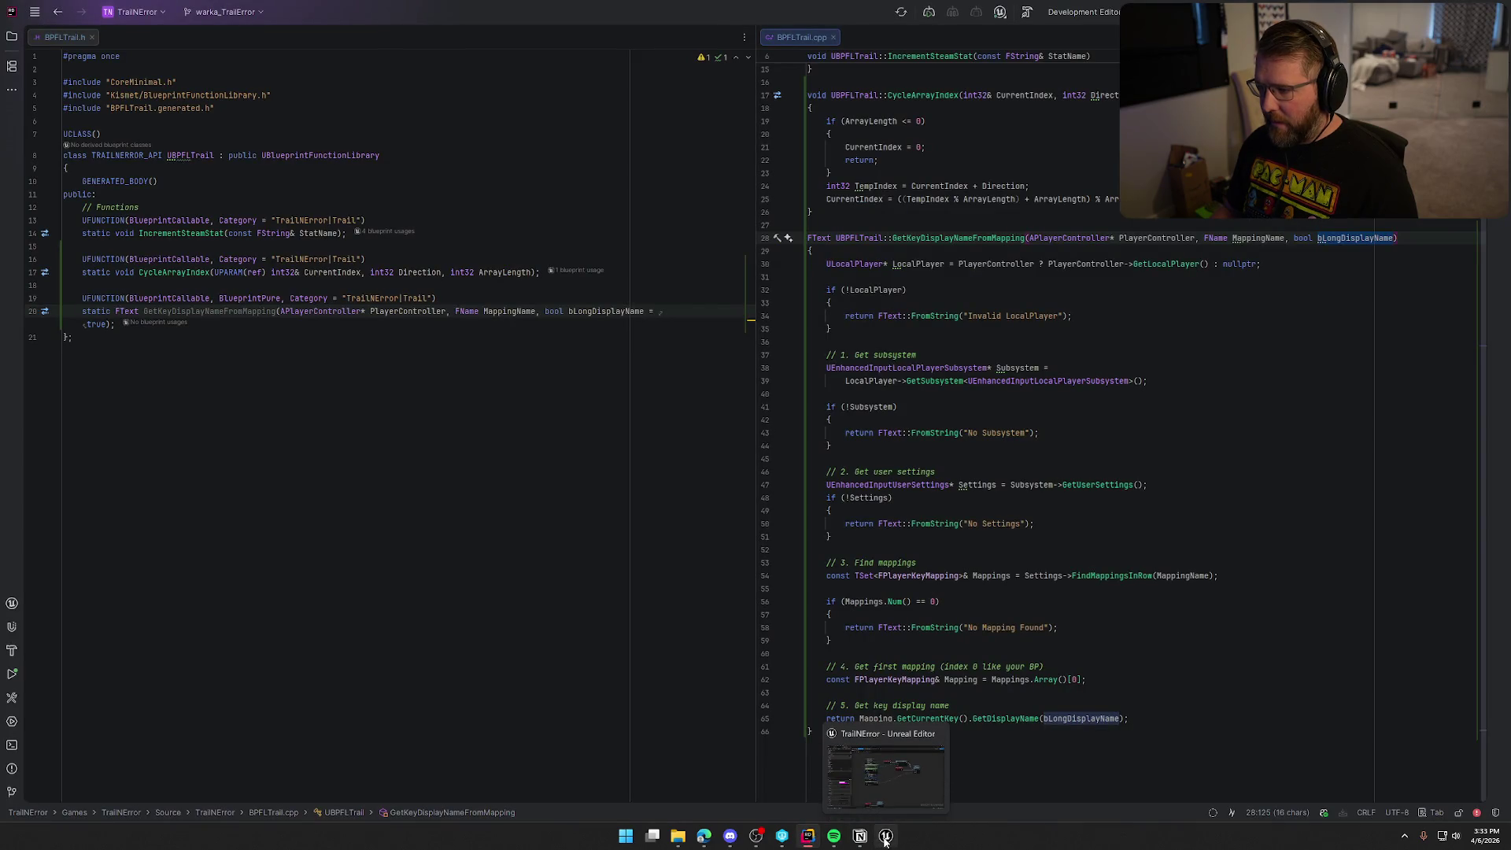
left_click(885, 841)
right_click(770, 404)
type("g")
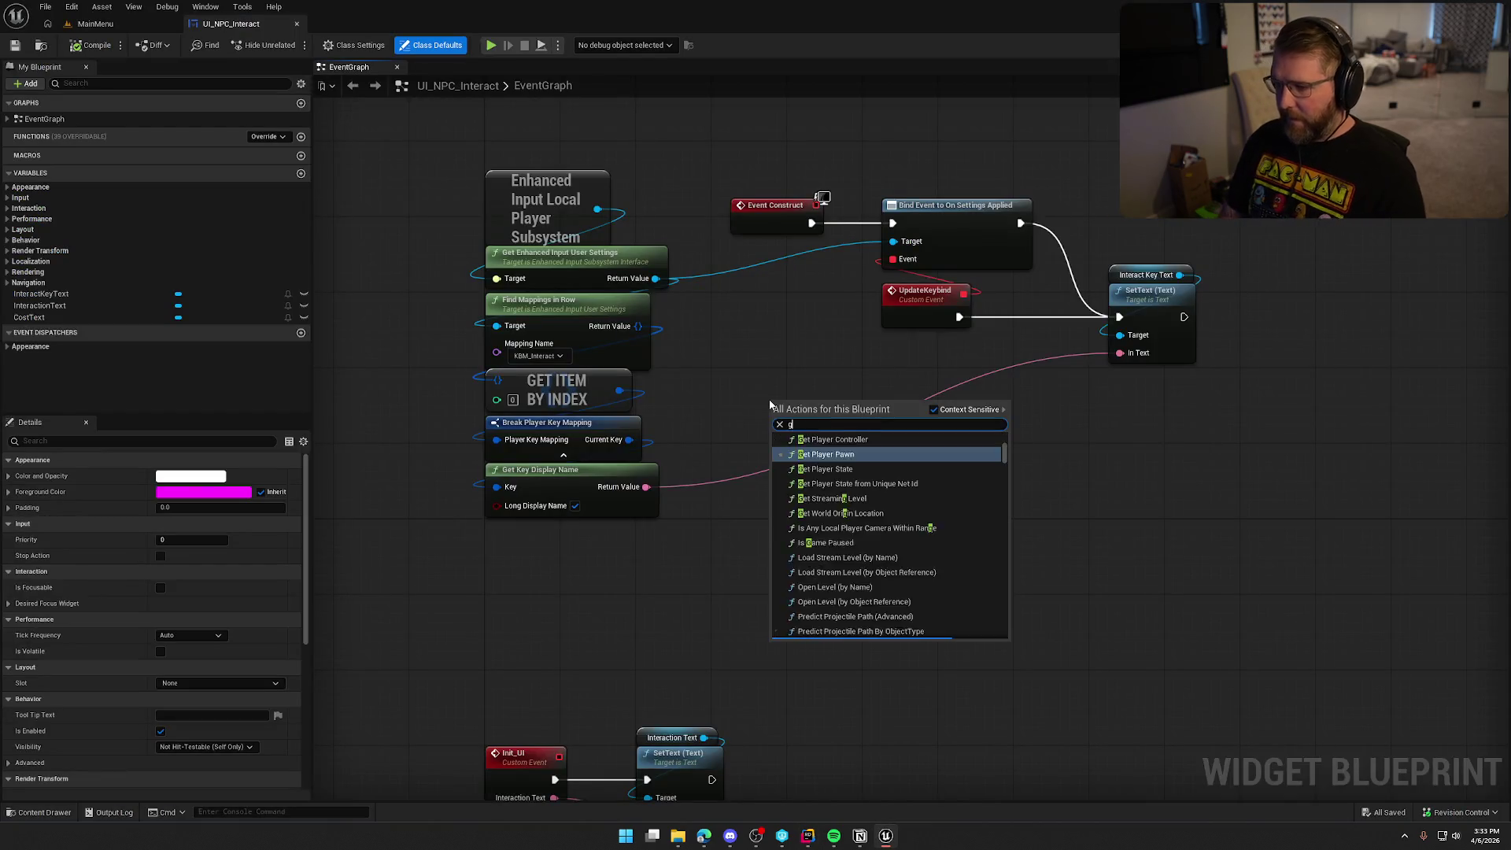
type("et key dis")
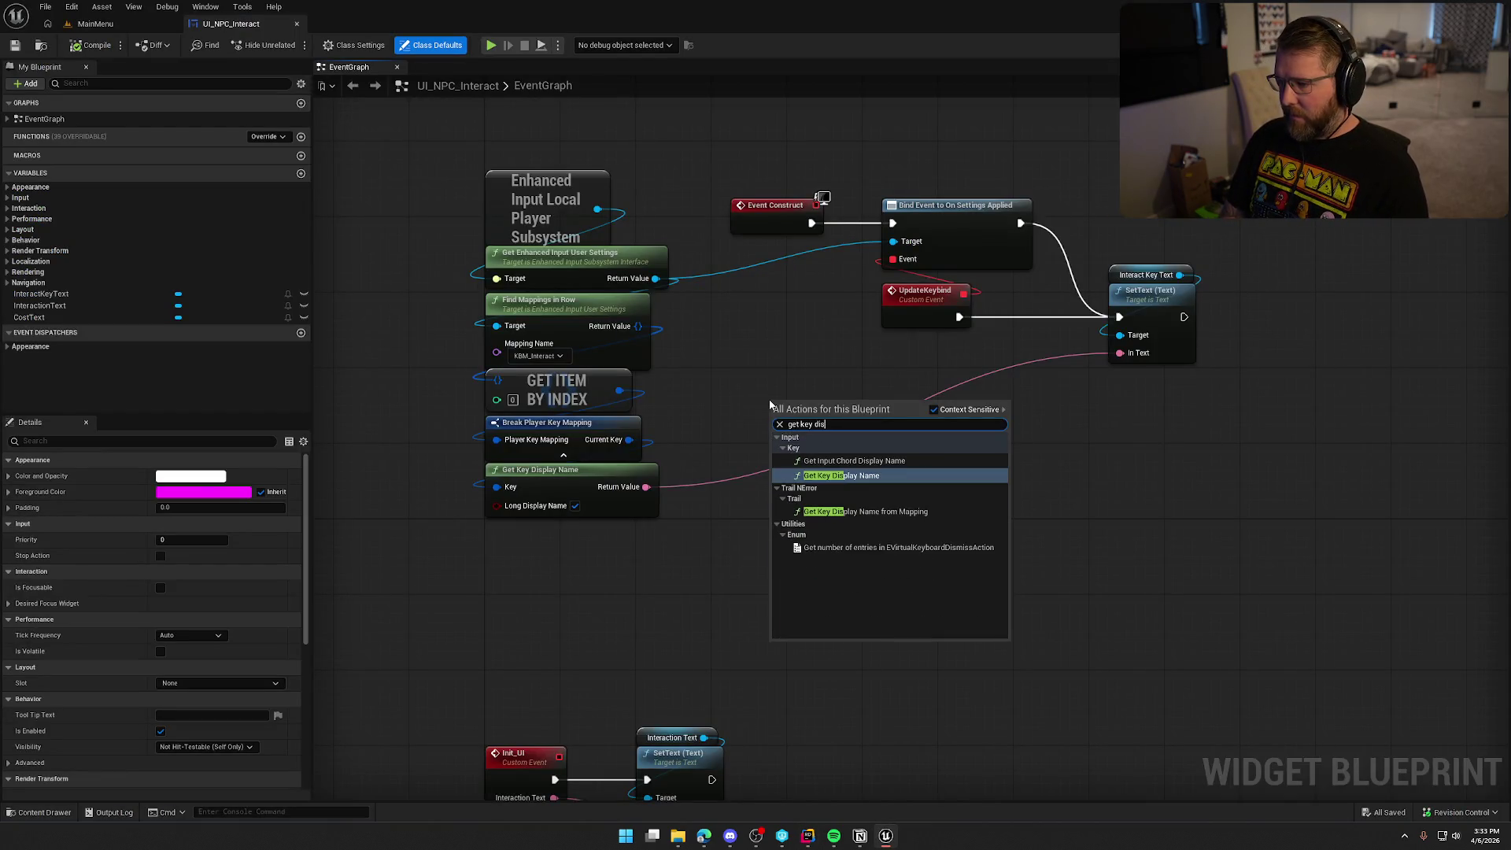
left_click(858, 512)
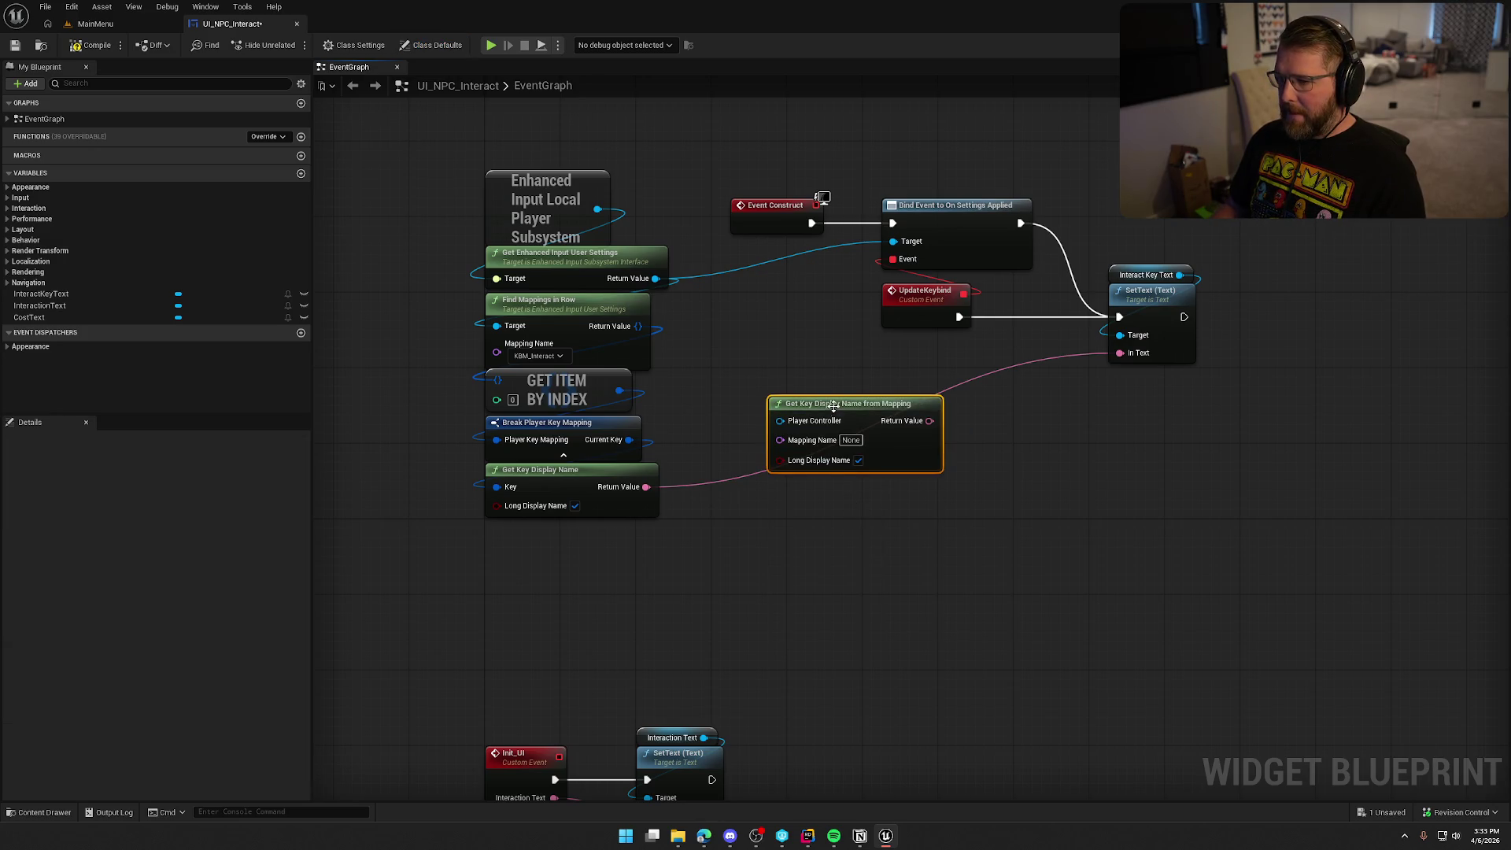
mouse_move(840, 409)
left_mouse_down()
mouse_move(869, 455)
mouse_move(942, 454)
mouse_move(810, 510)
left_mouse_up()
- Feed it Get Owning Player as Player Controller and set Mapping Name to KBM_Interact
type("get pla")
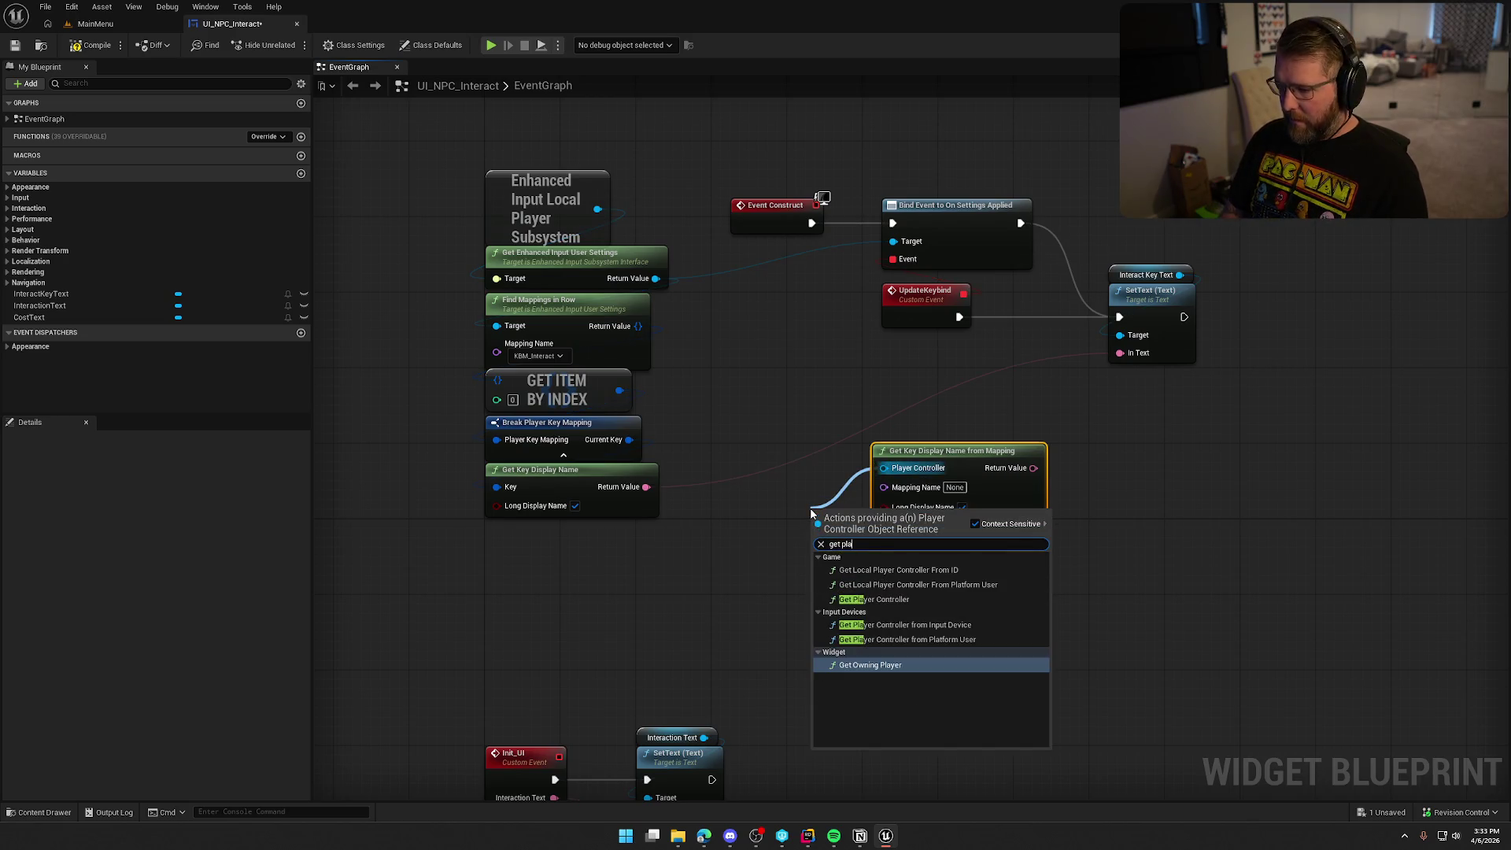
left_click(897, 668)
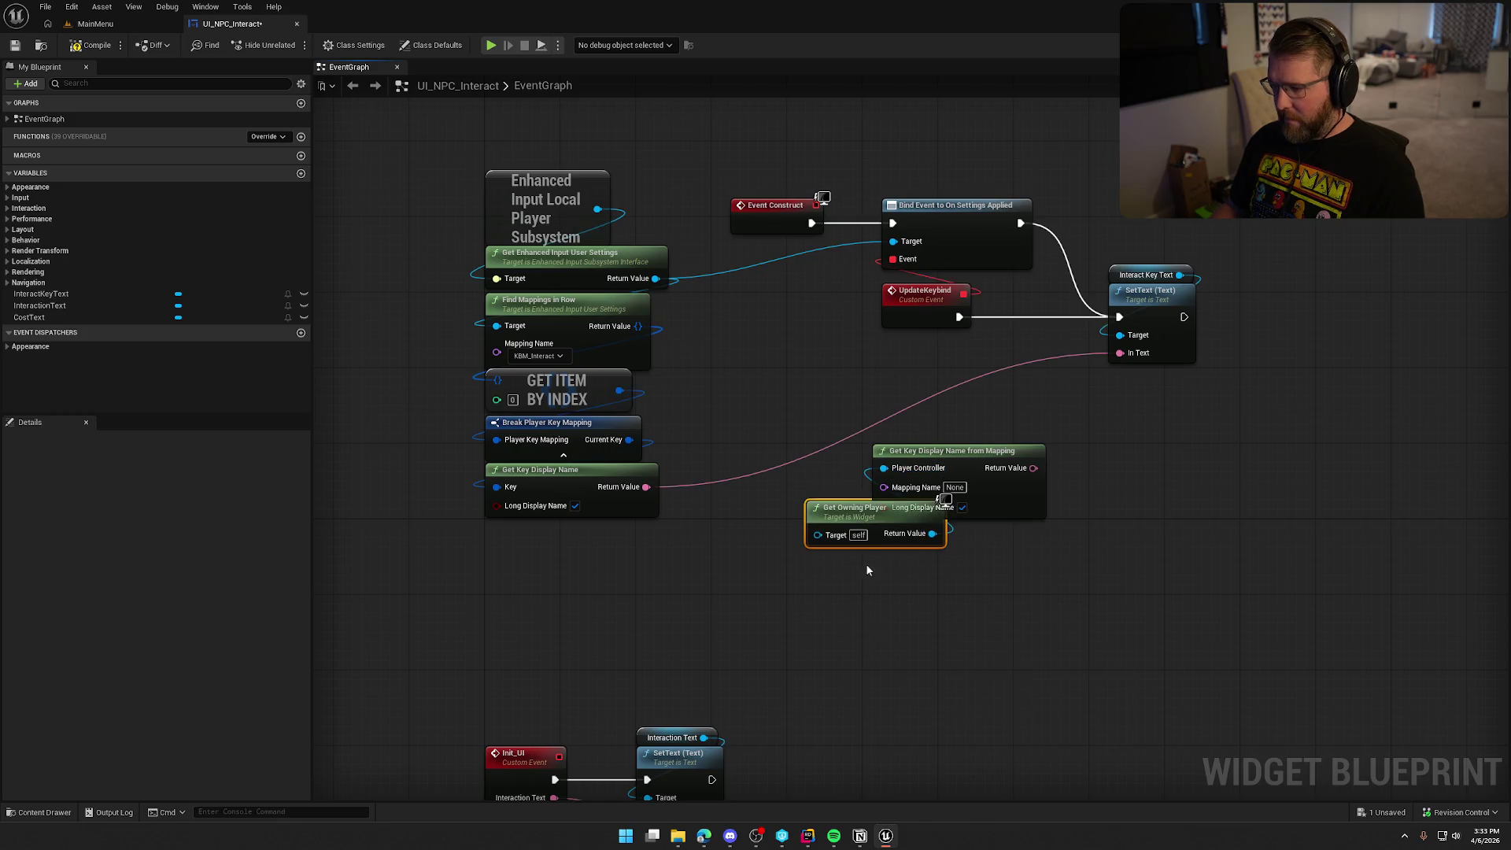
mouse_move(862, 508)
left_mouse_down()
mouse_move(683, 575)
mouse_move(628, 565)
left_mouse_up()
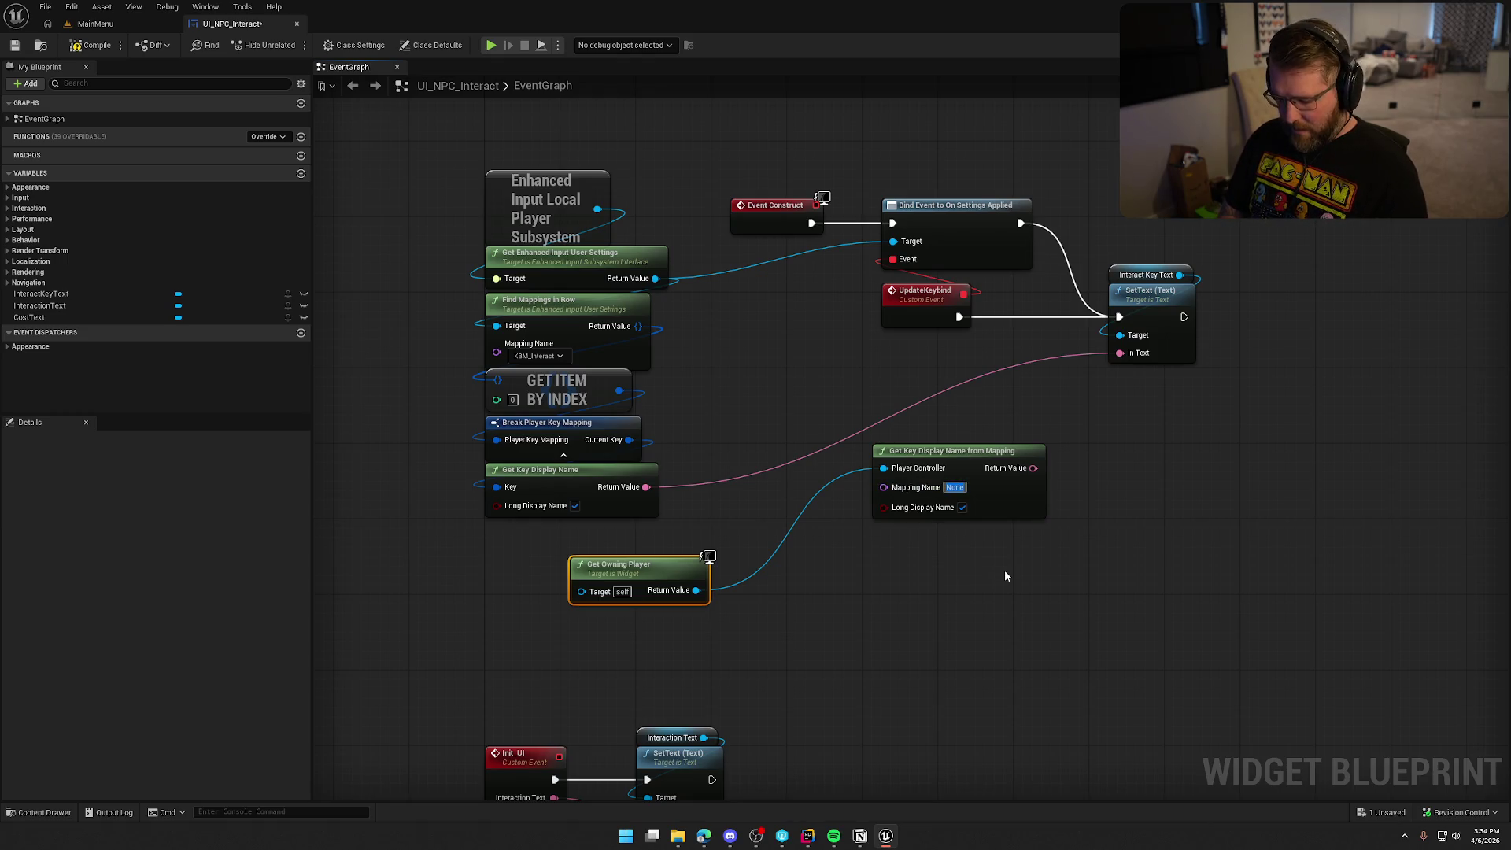
type("KBM_I")
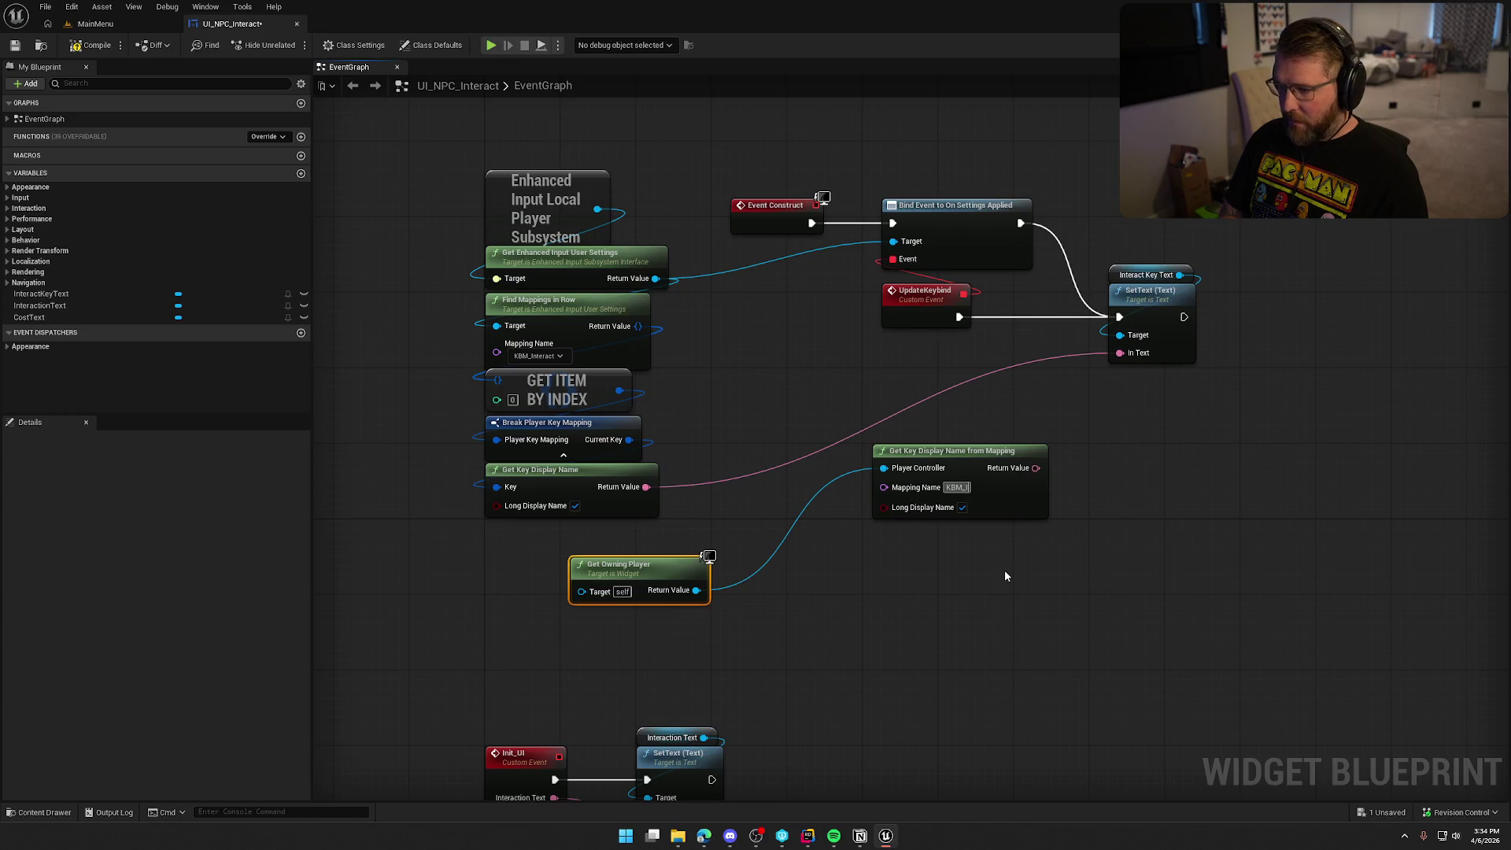
type("nteract")
key("Return")
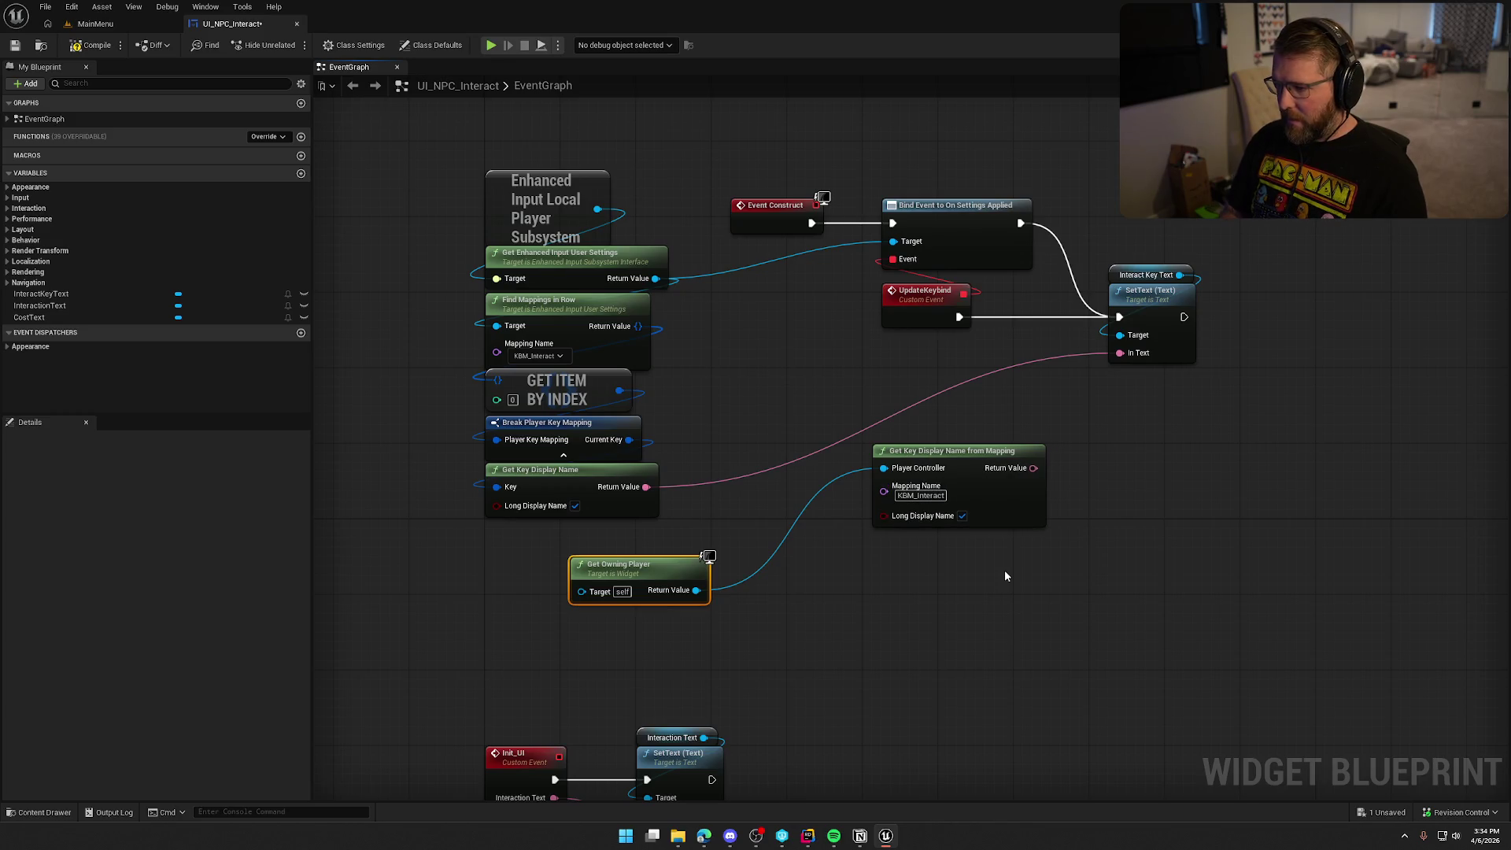
- Wire the key display name into SetText's In Text, compile, and return to the MainMenu level
left_click_drag(1034, 467, 1118, 360)
left_click(1183, 555)
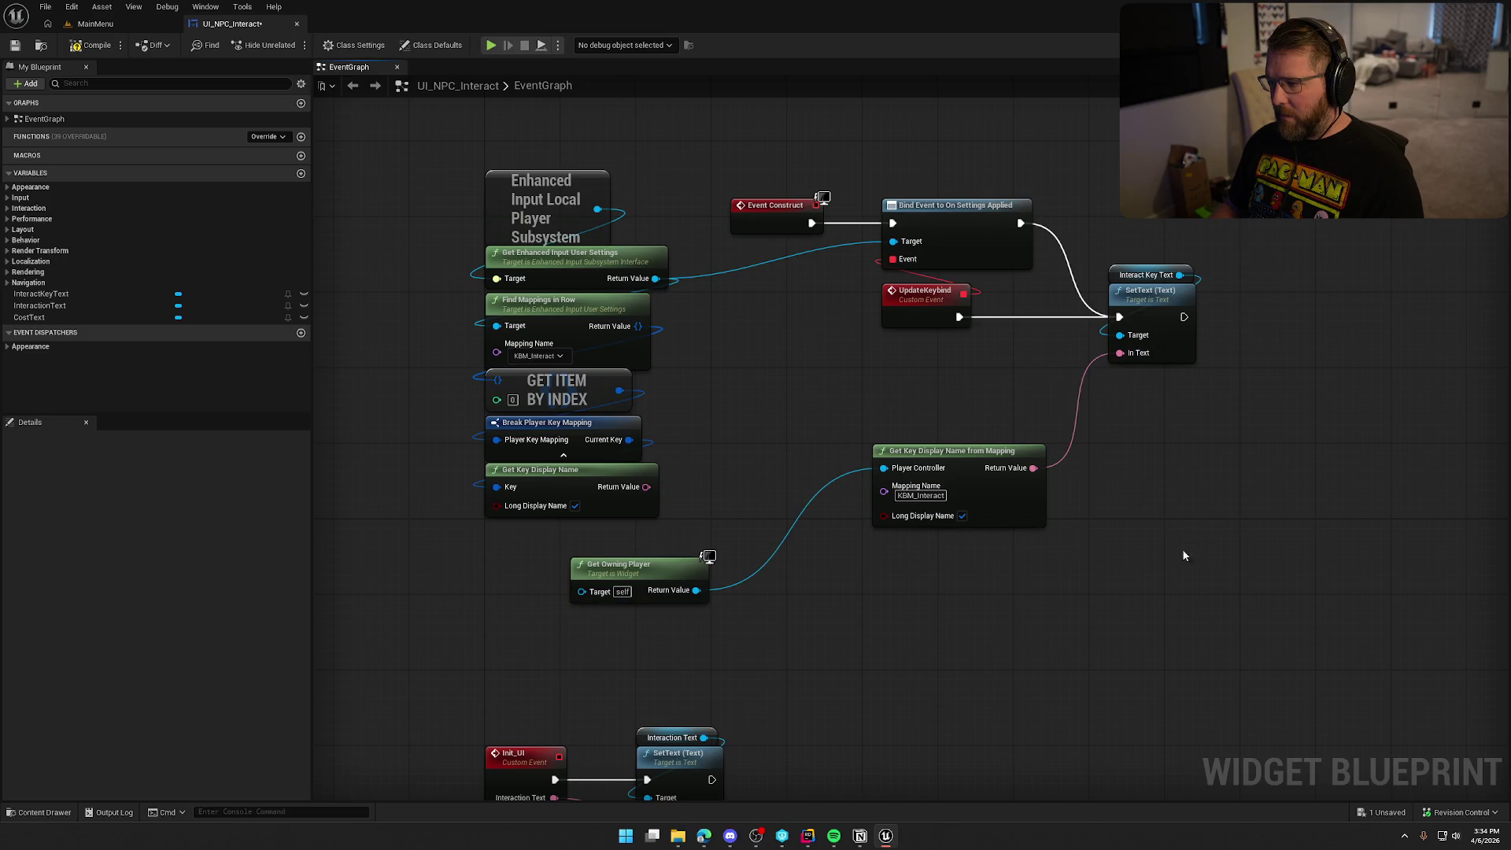
left_click(89, 40)
left_click(96, 24)
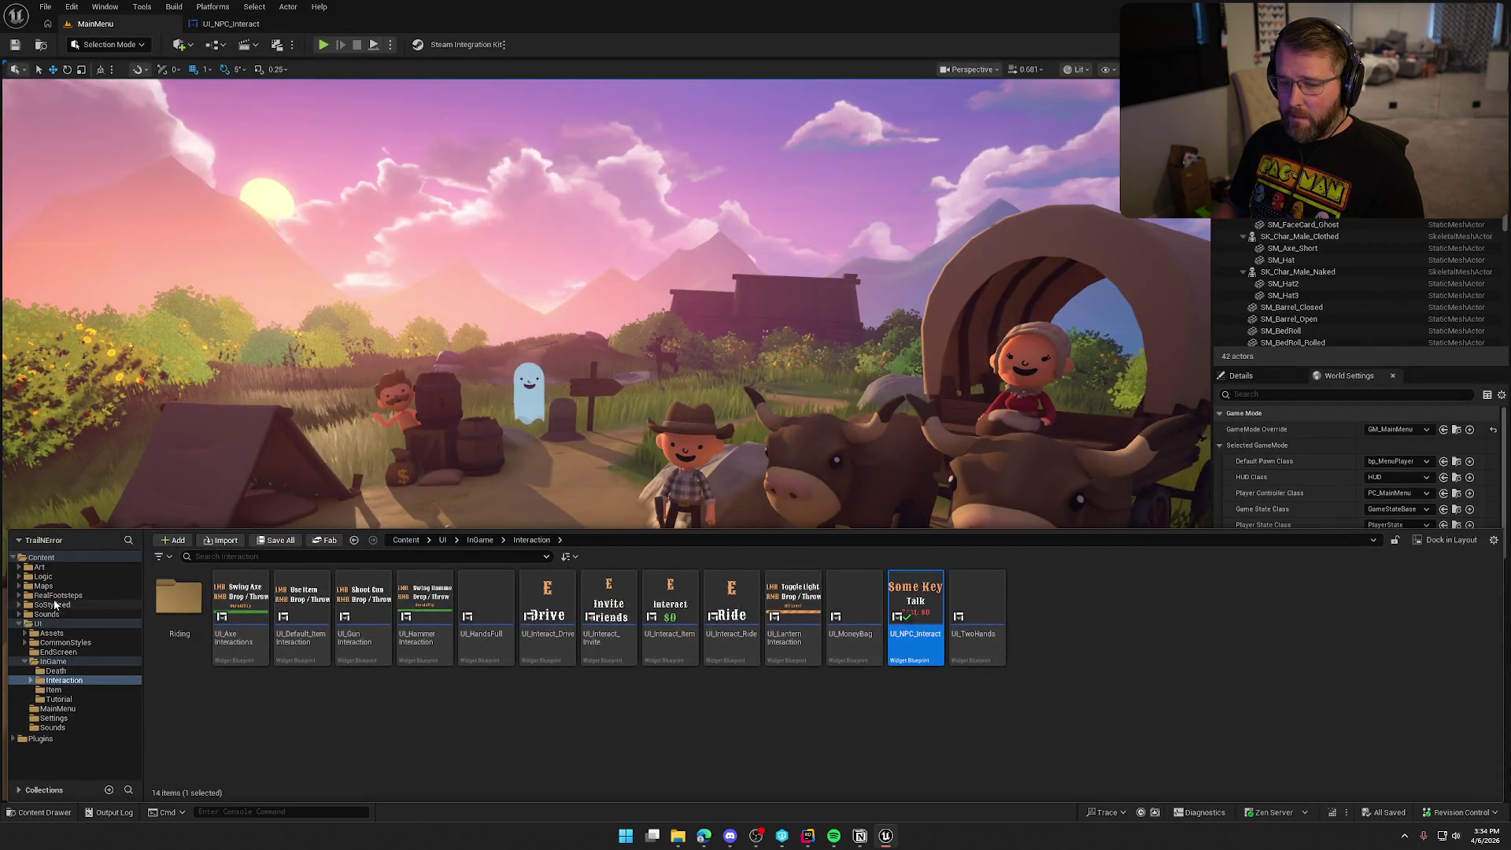
- Open the GameWorld level from Maps, start a play-in-editor session, and walk beside the NPC
left_click(43, 585)
double_click(302, 606)
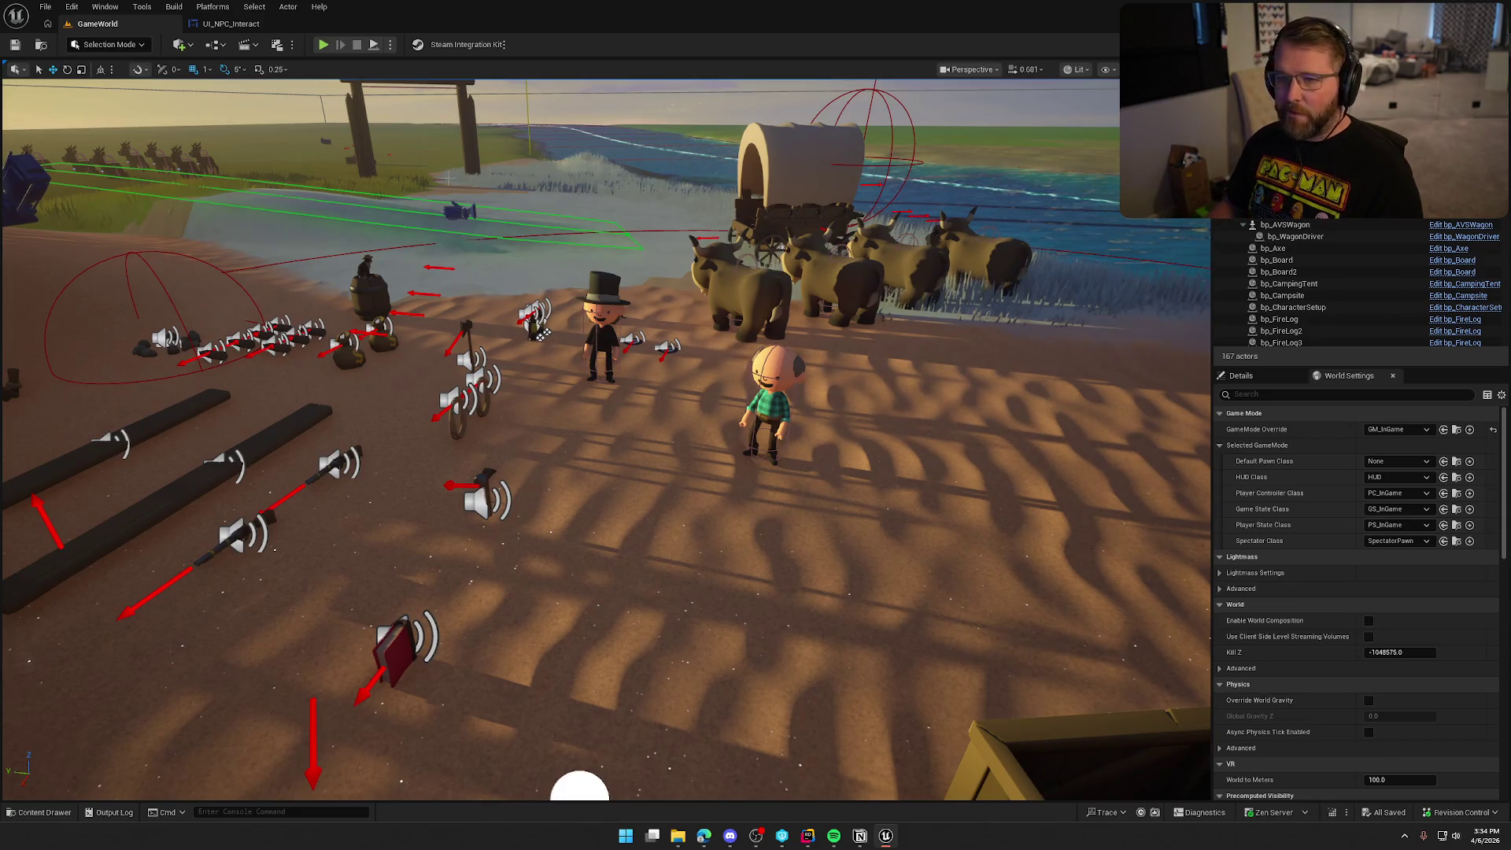
left_click(323, 44)
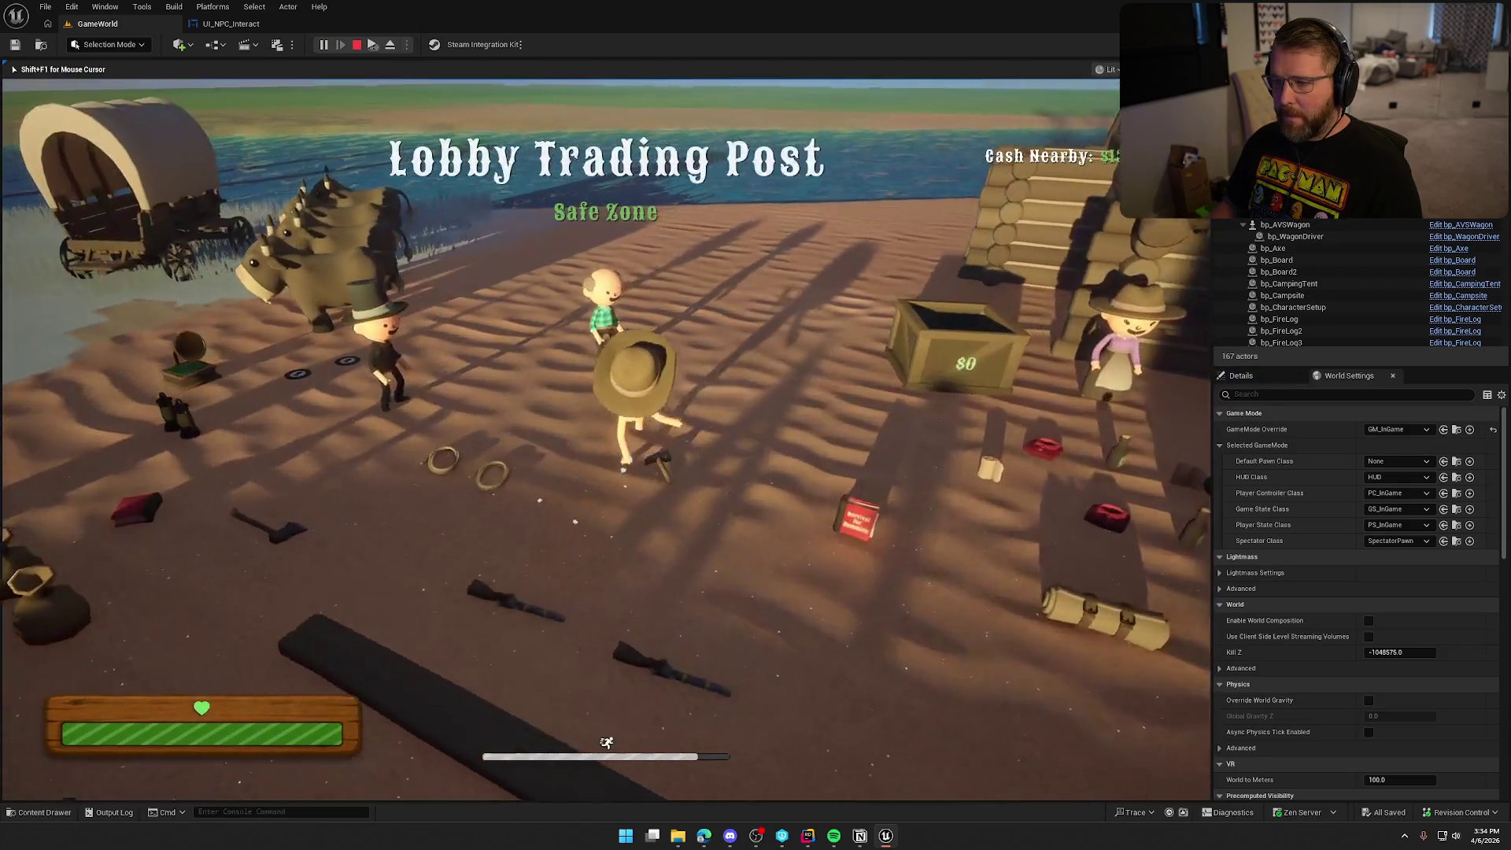
key("a")
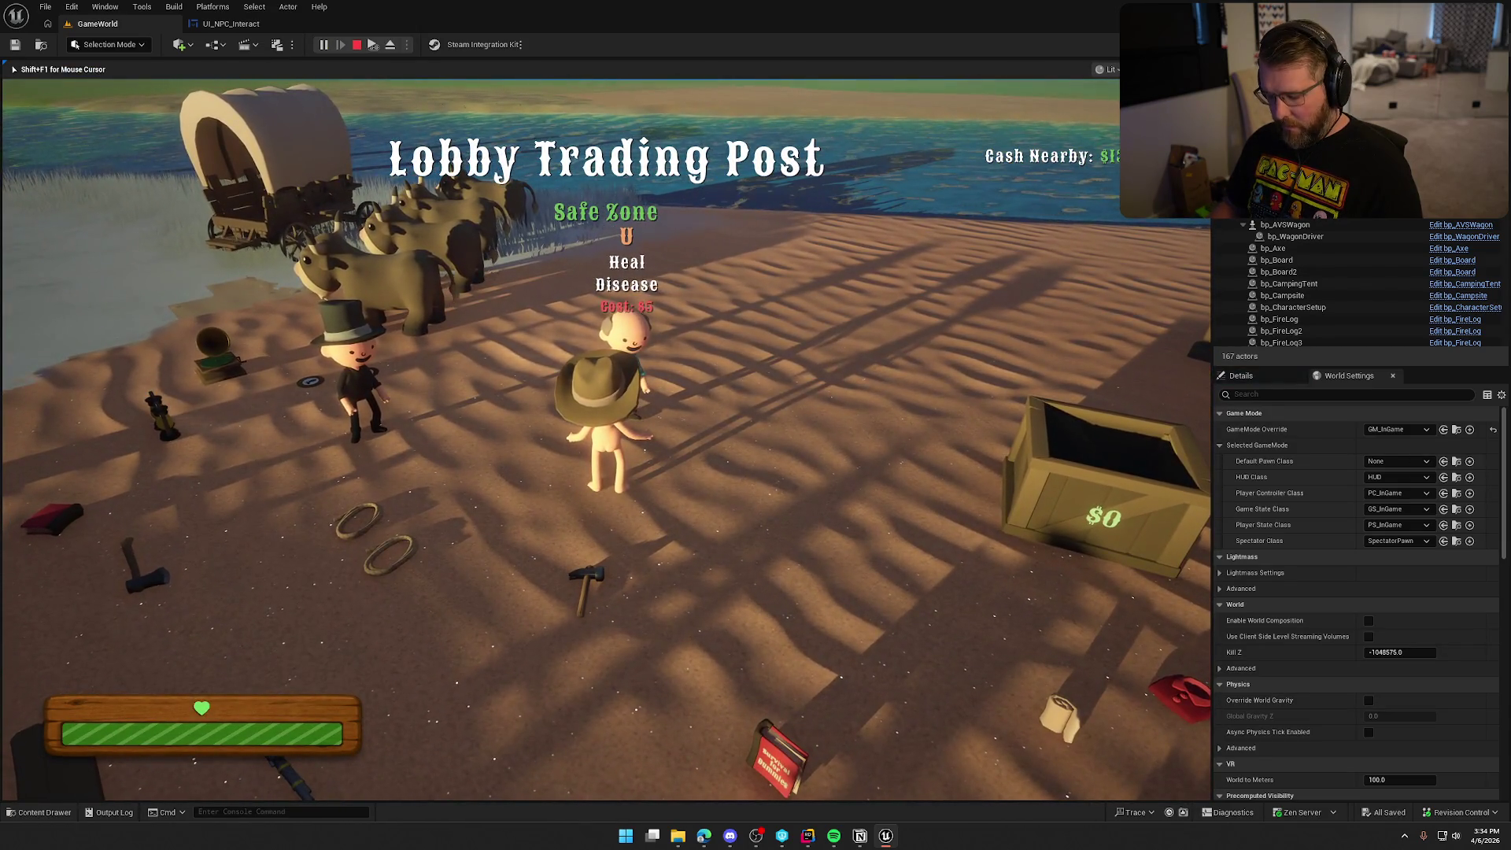
- In the pause menu's keybind settings, bind Interact to E, apply, and resume
key("Escape")
left_click(633, 348)
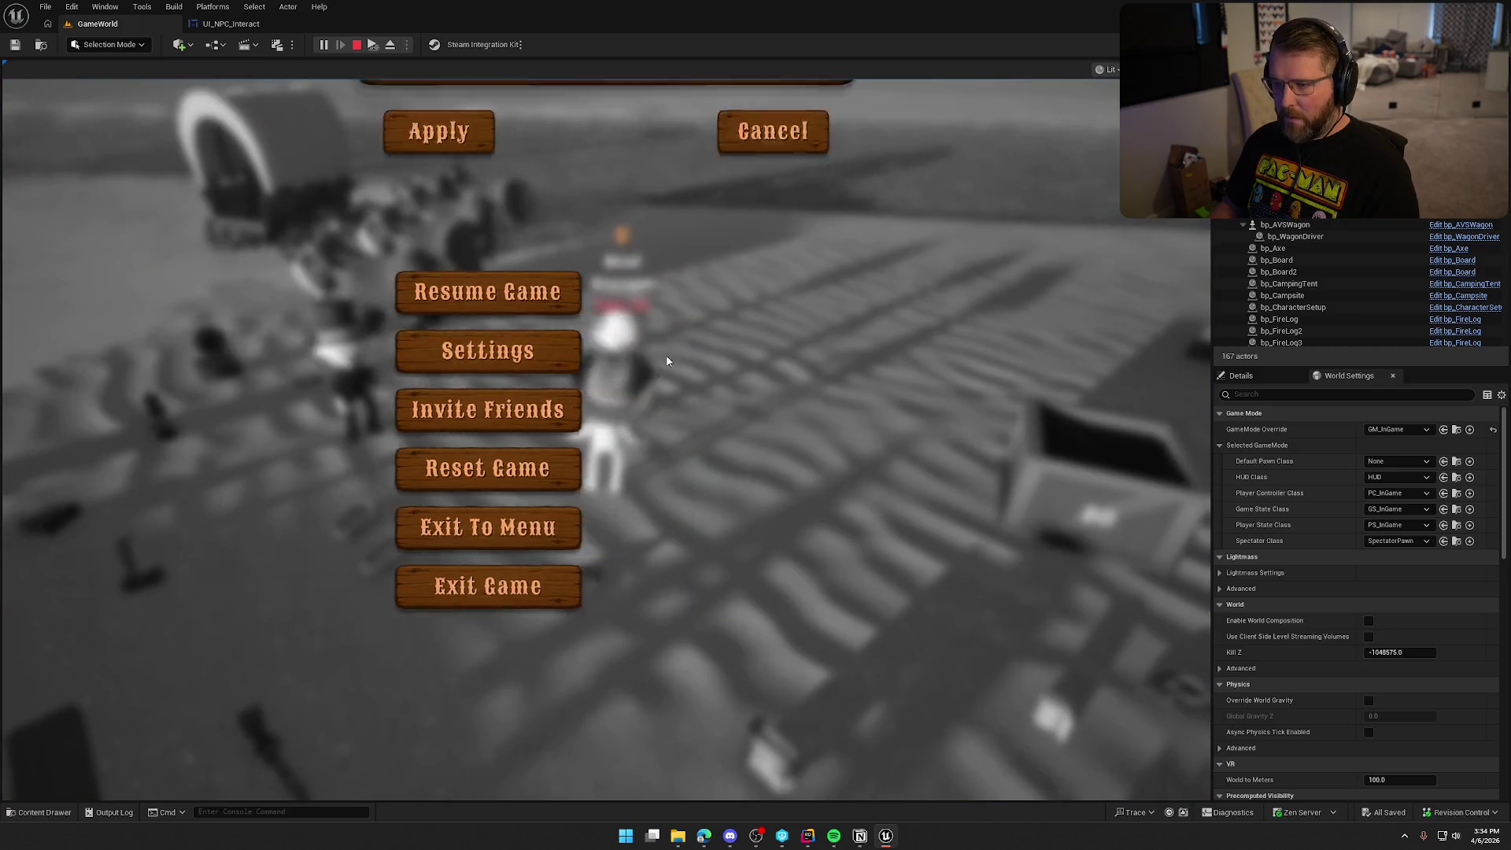
left_click(783, 138)
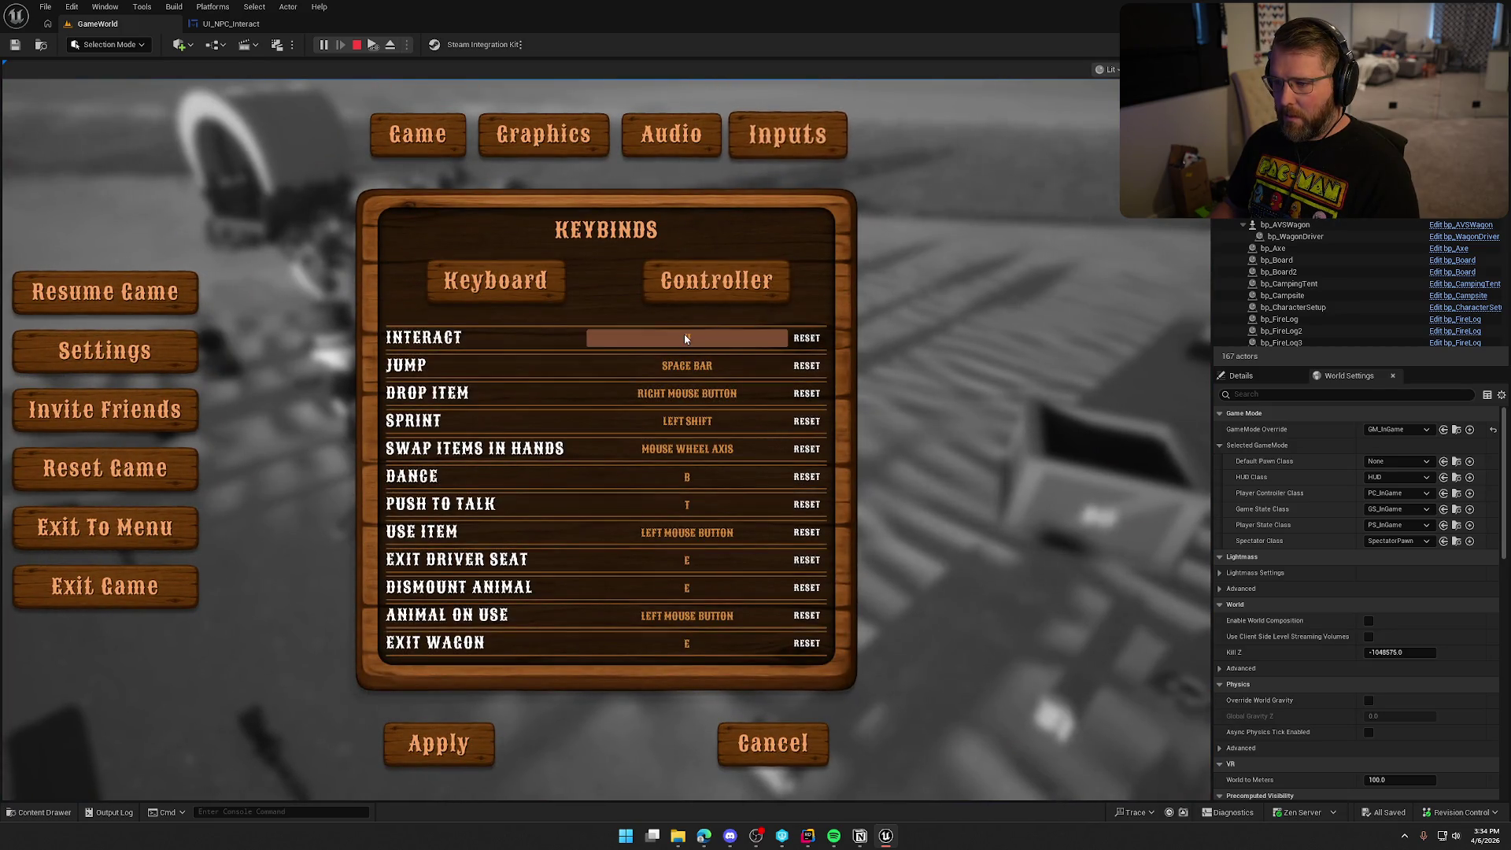
key("e")
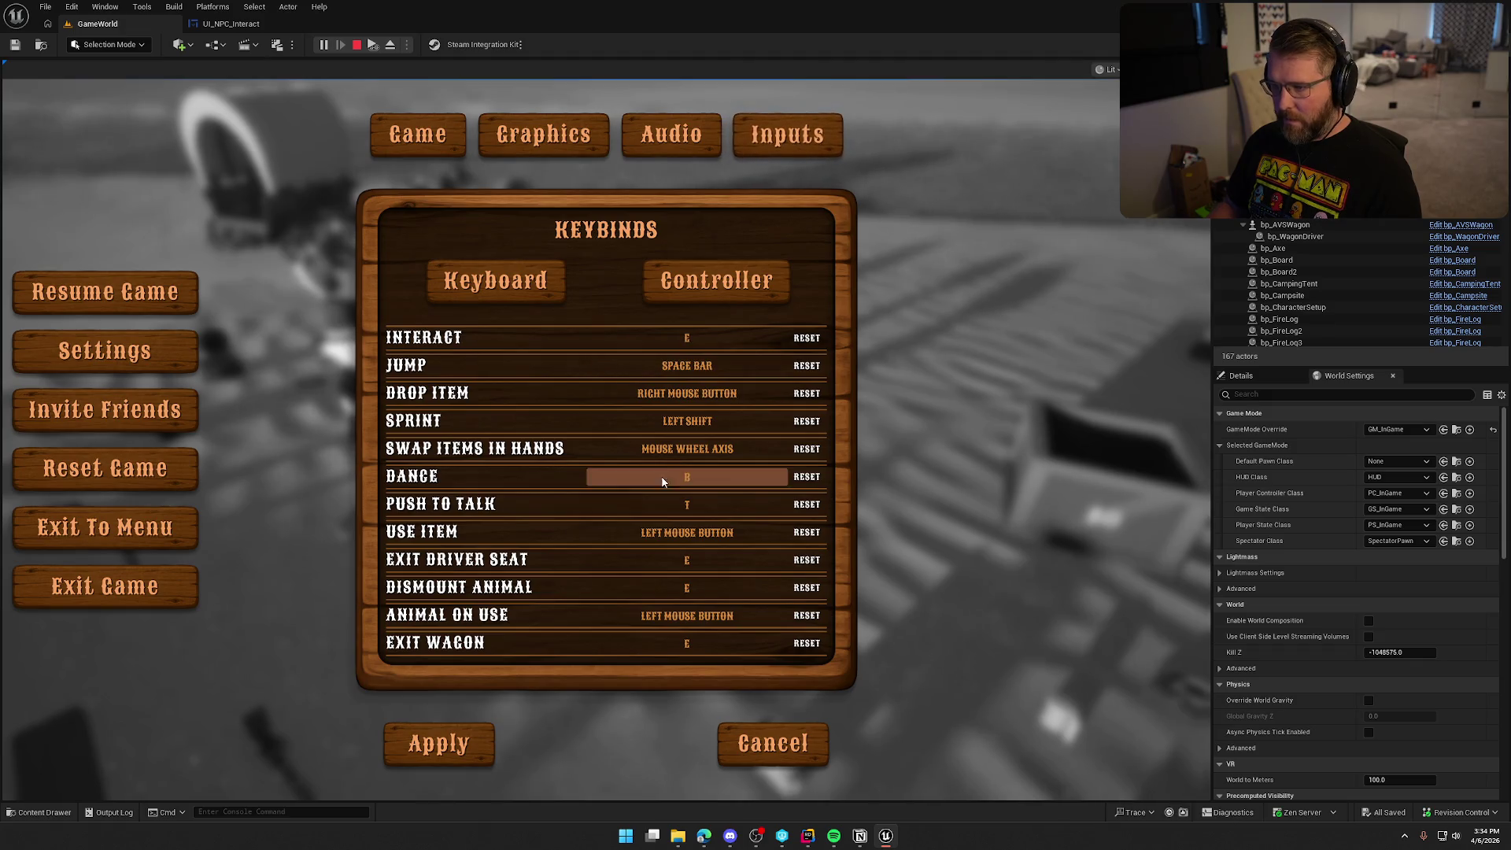
left_click(460, 736)
key("Escape")
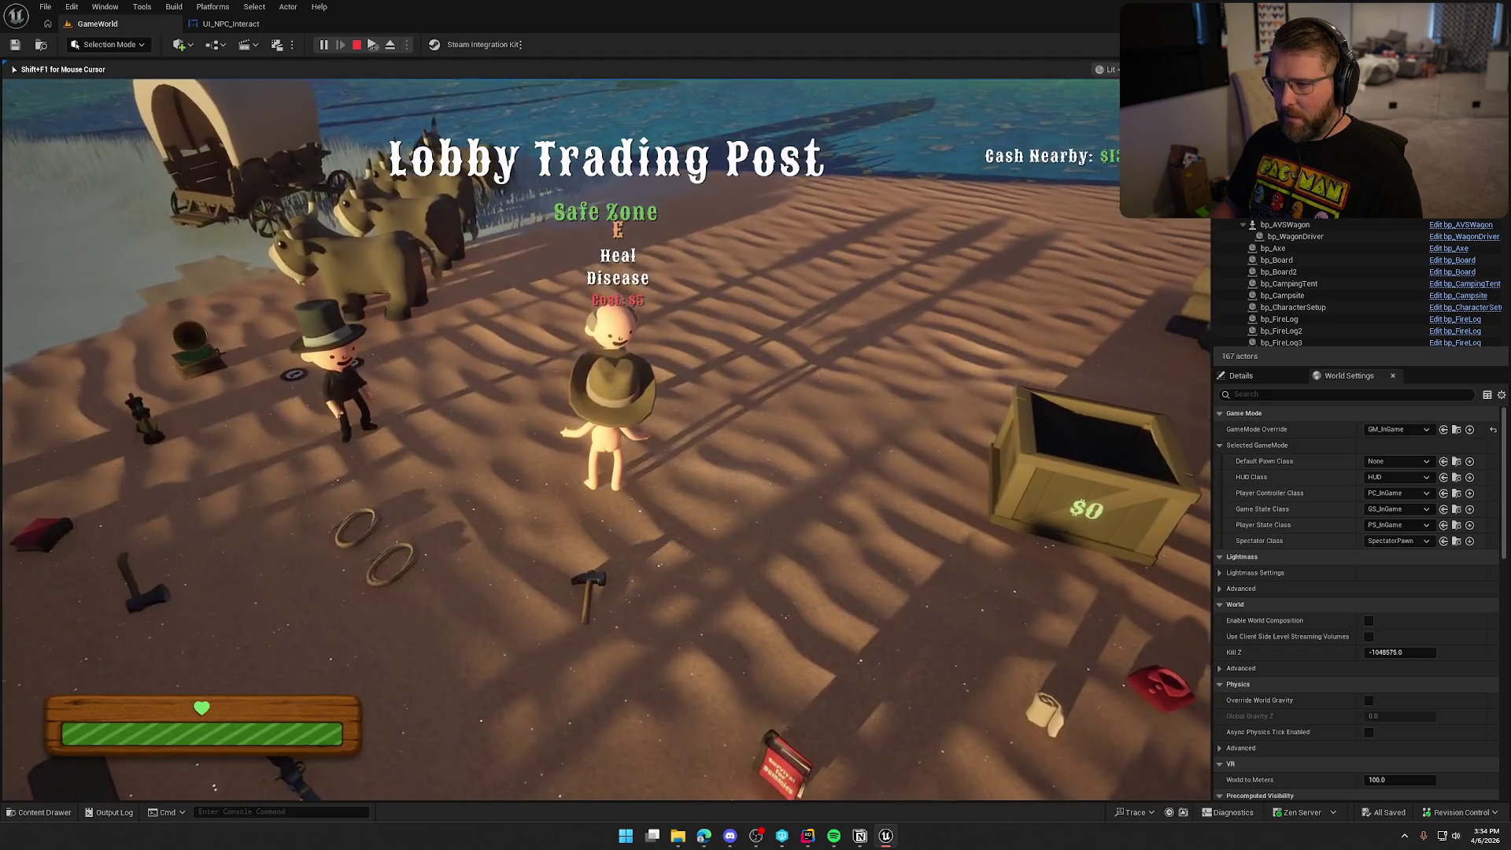
- Walk to and from the NPC to confirm the prompt shows E, then stop and reopen UI_NPC_Interact's graph
key("w")
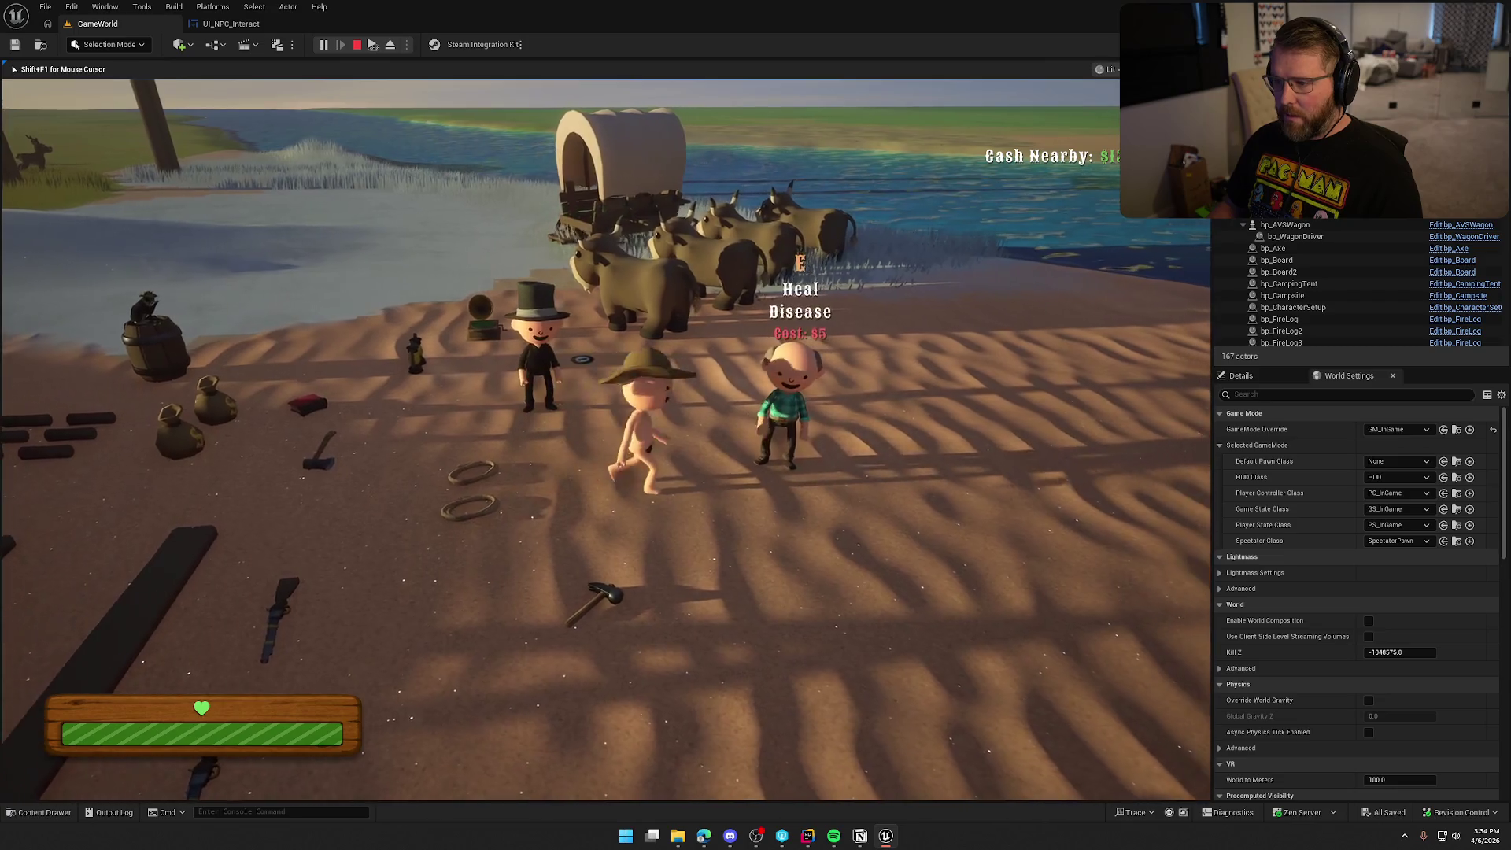
key("s")
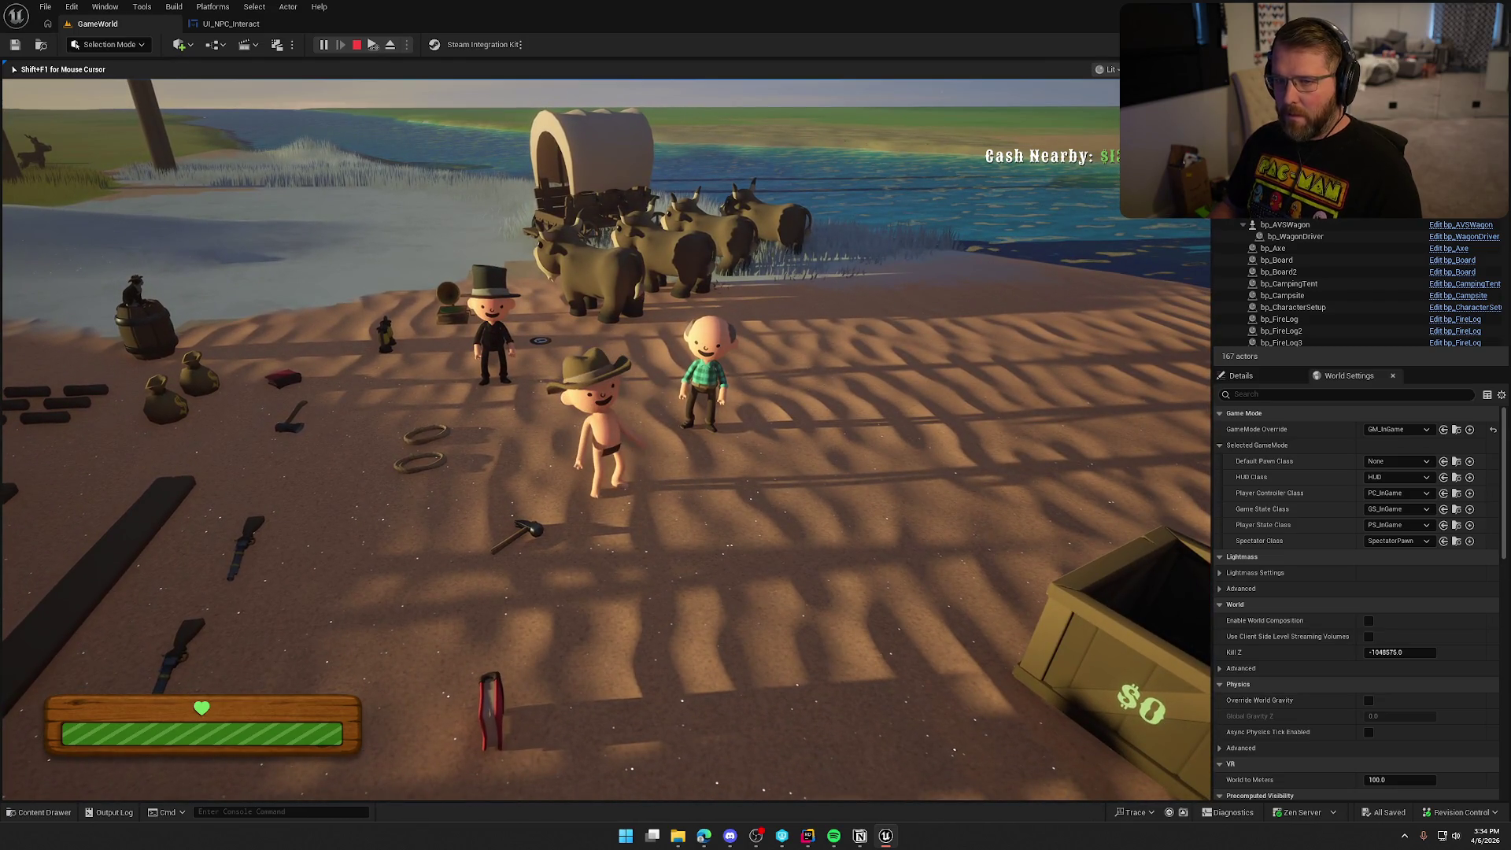
key("Escape")
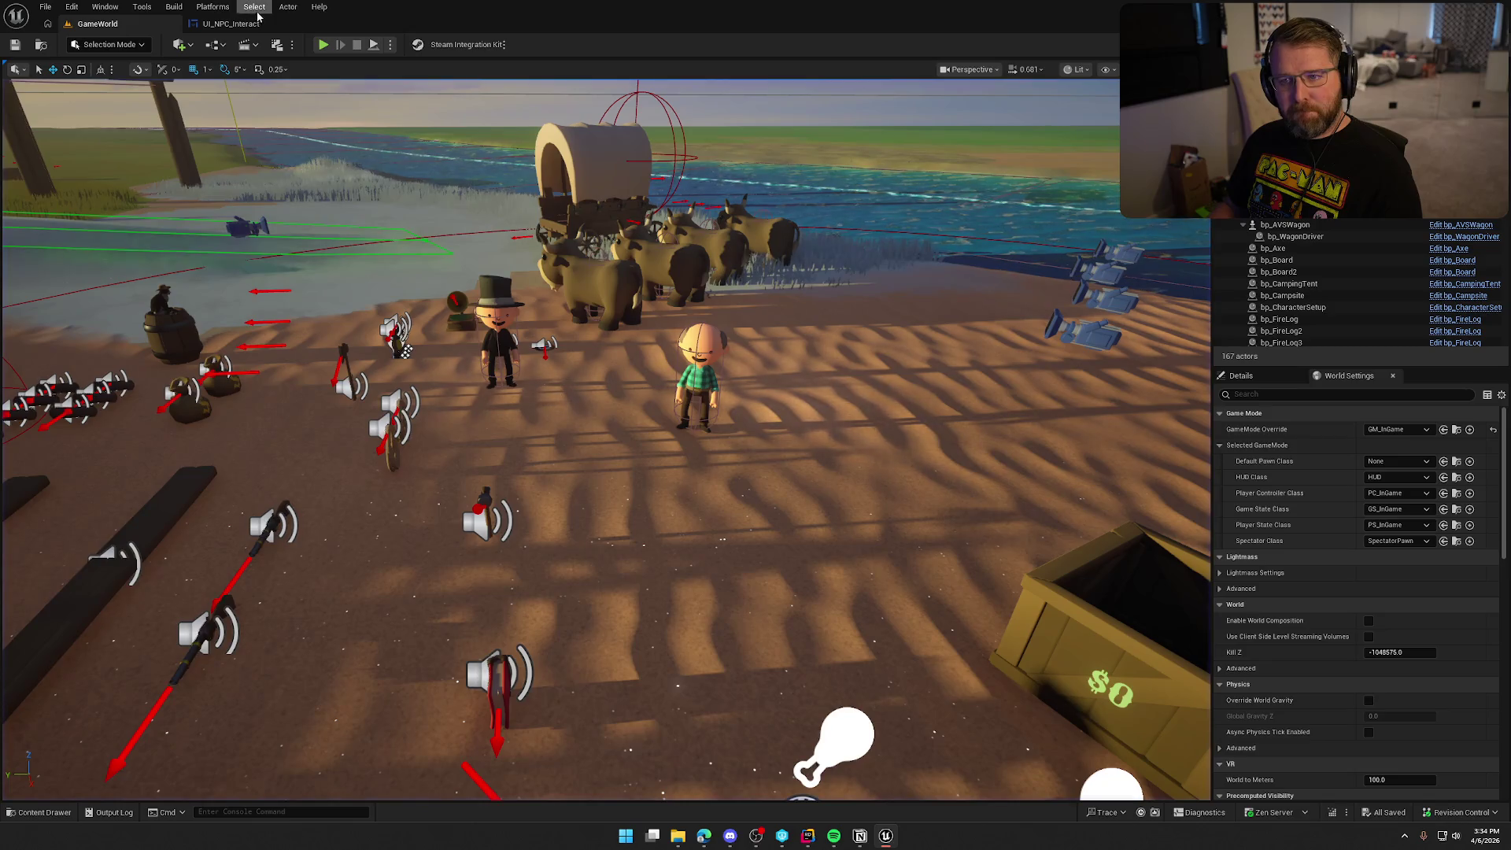
left_click(251, 24)
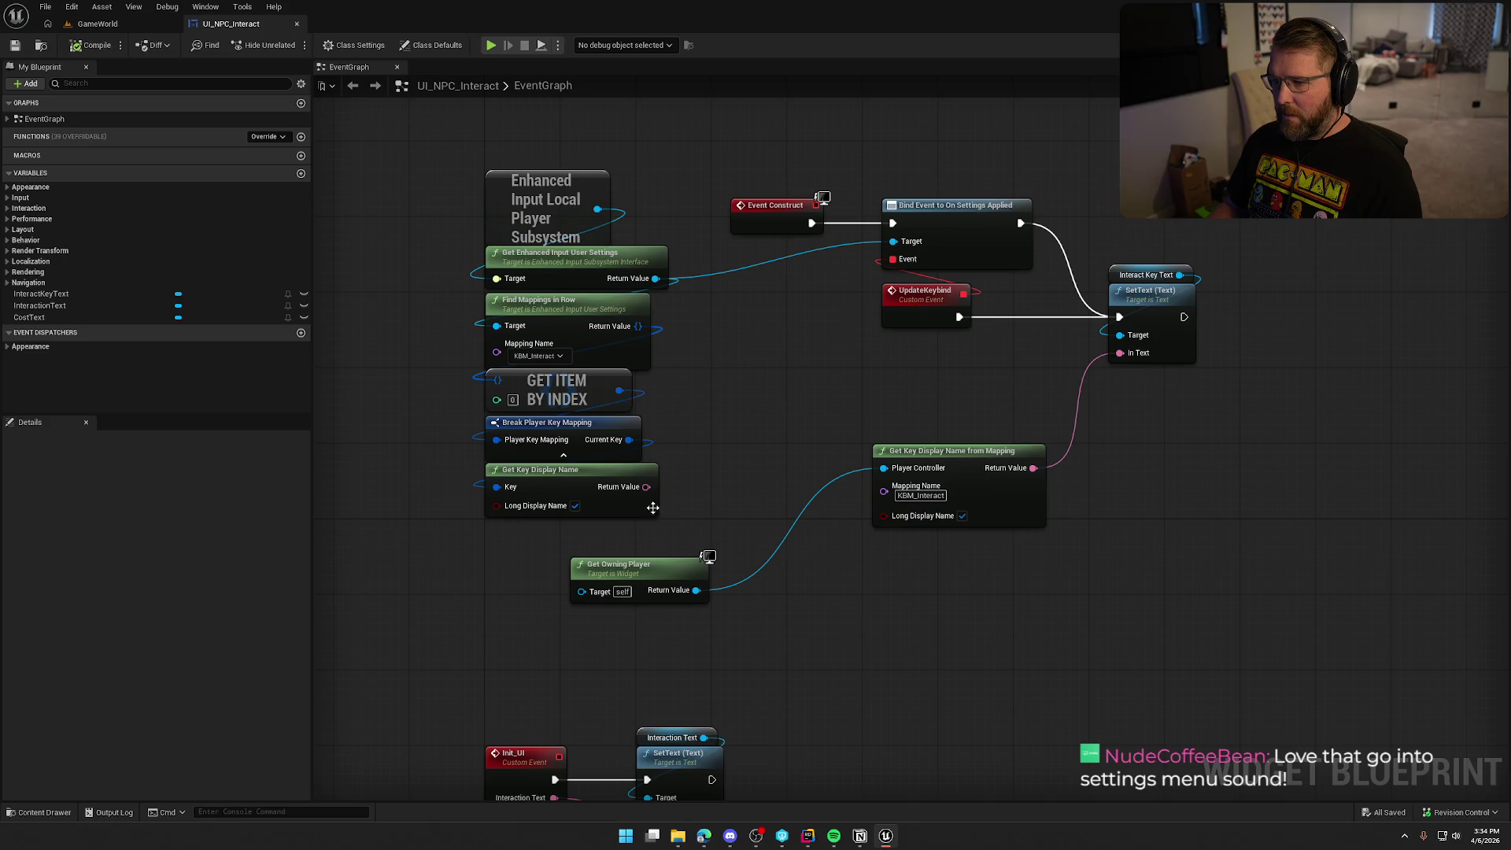
- Delete the four old key-mapping lookup nodes and regroup the remaining Enhanced Input and SetText nodes
left_click_drag(690, 526, 621, 338)
key("Delete")
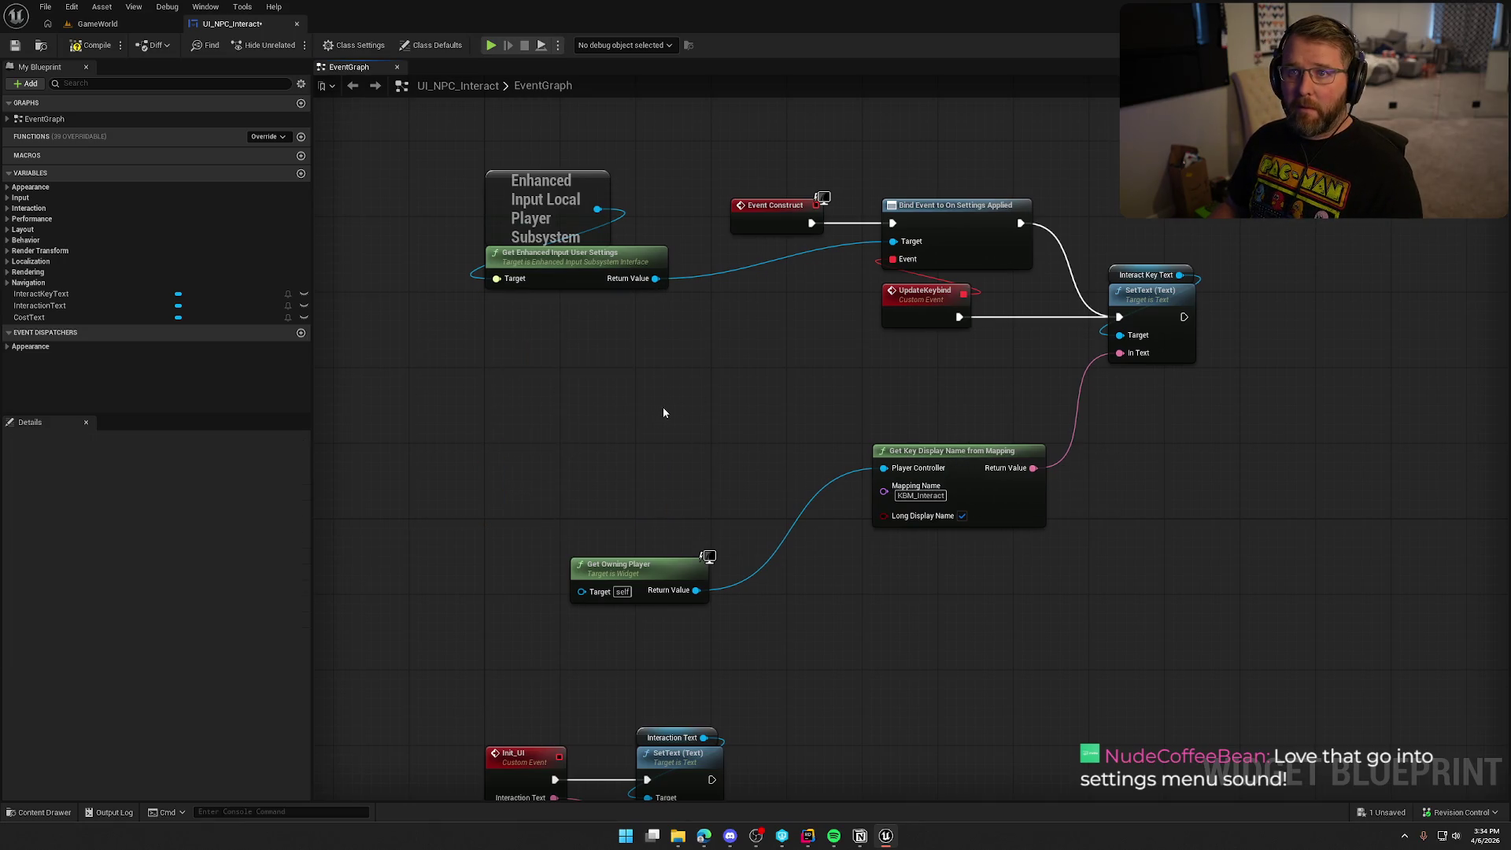
left_click_drag(663, 407, 694, 367)
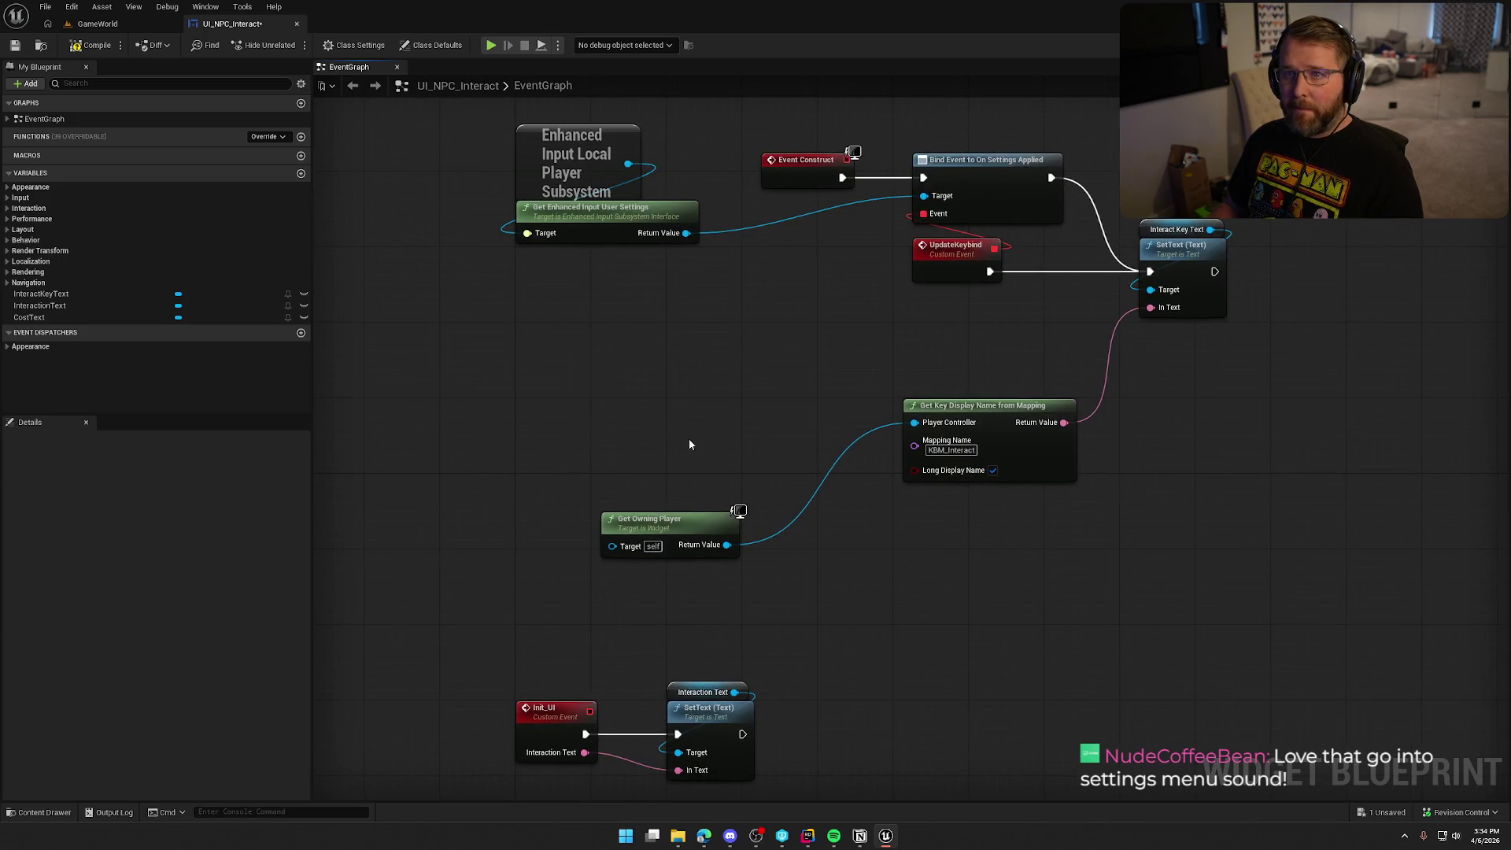
left_click_drag(674, 529, 976, 502)
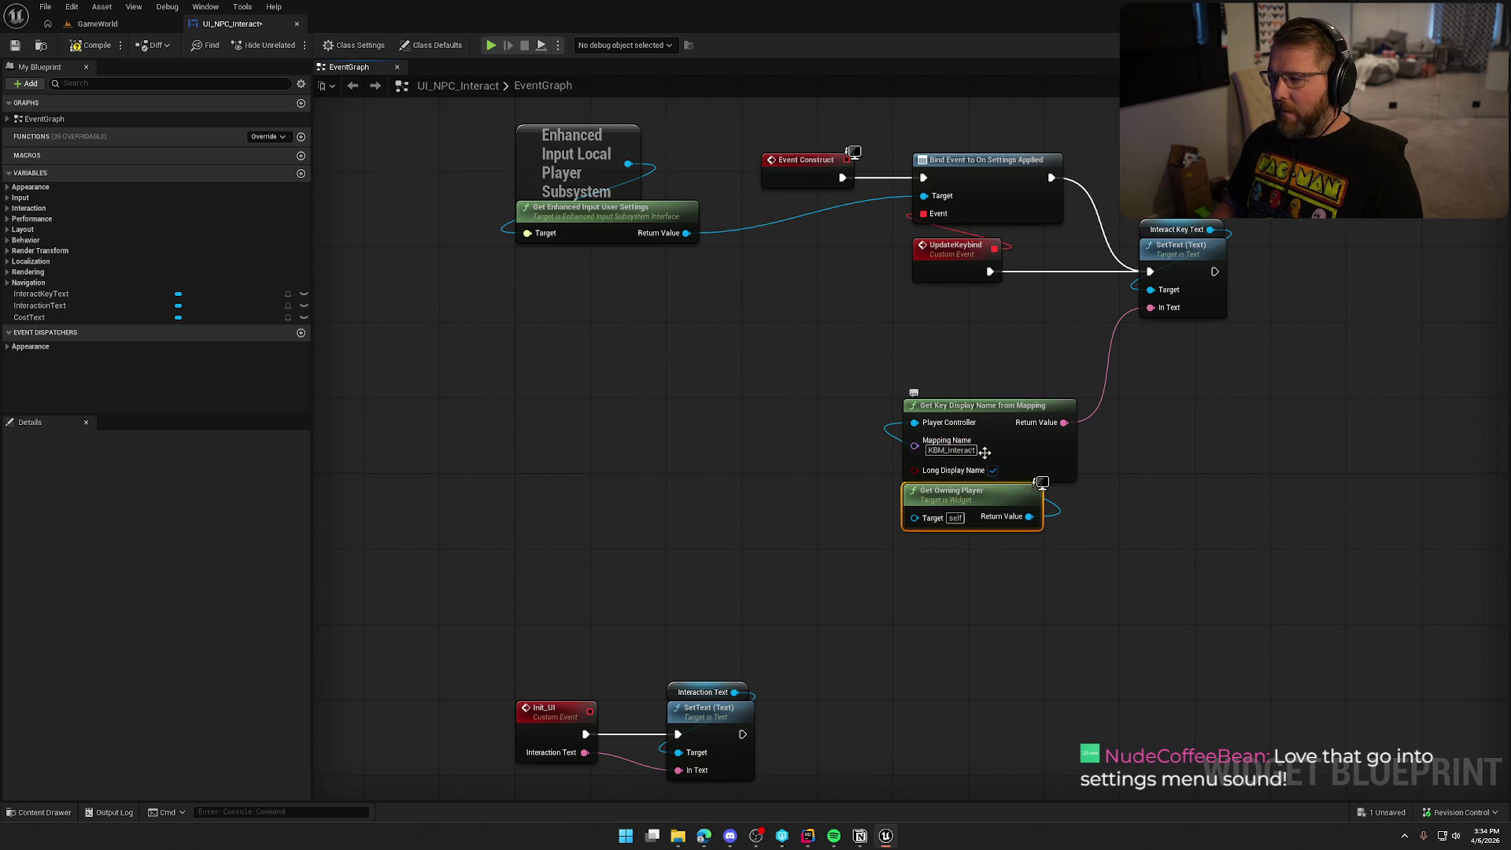
left_click(715, 430)
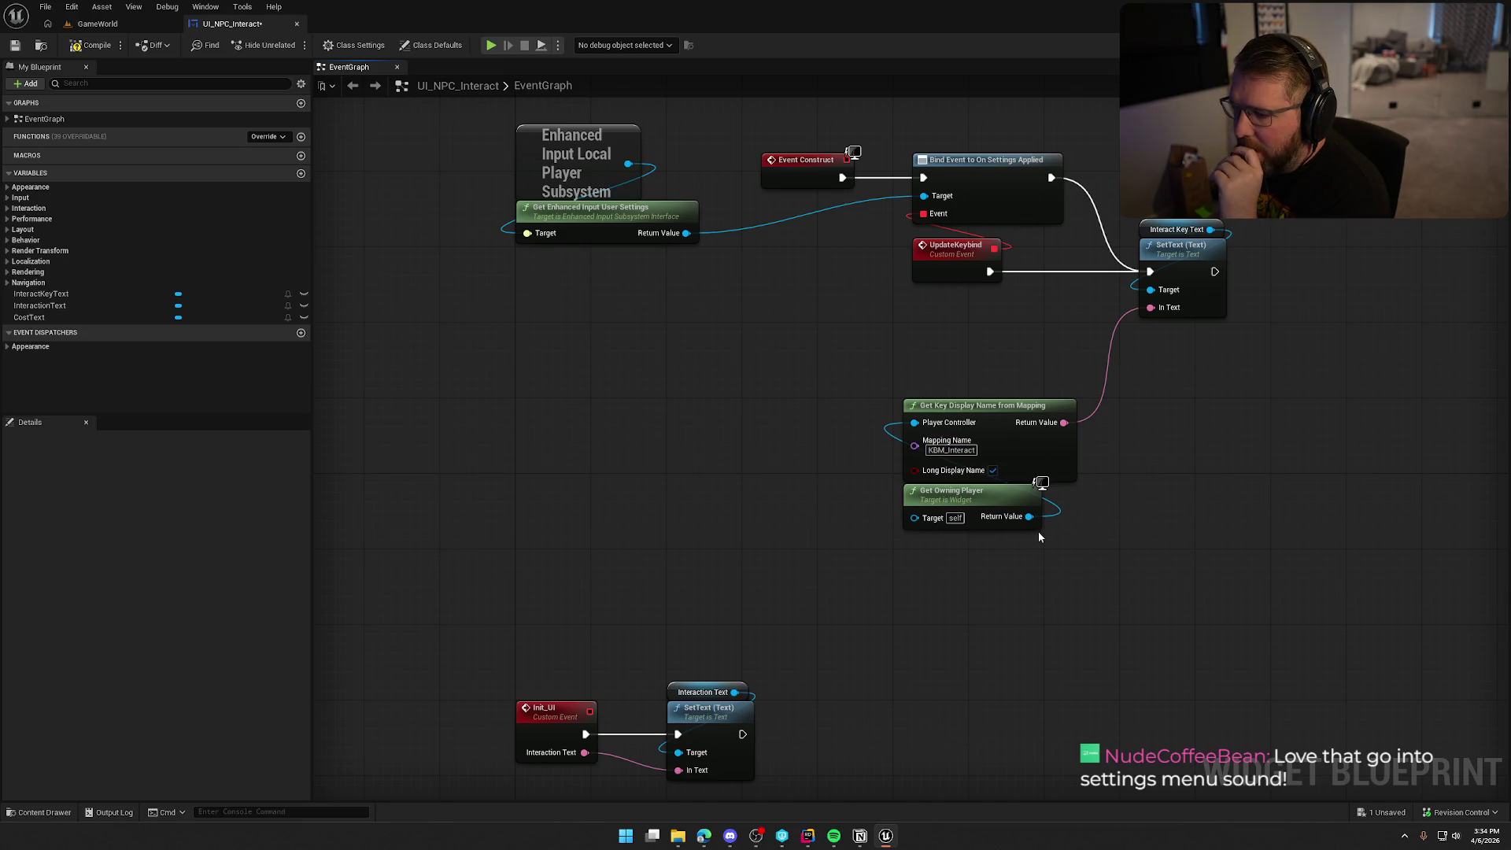
left_click_drag(1084, 535, 903, 364)
left_click_drag(980, 411, 989, 297)
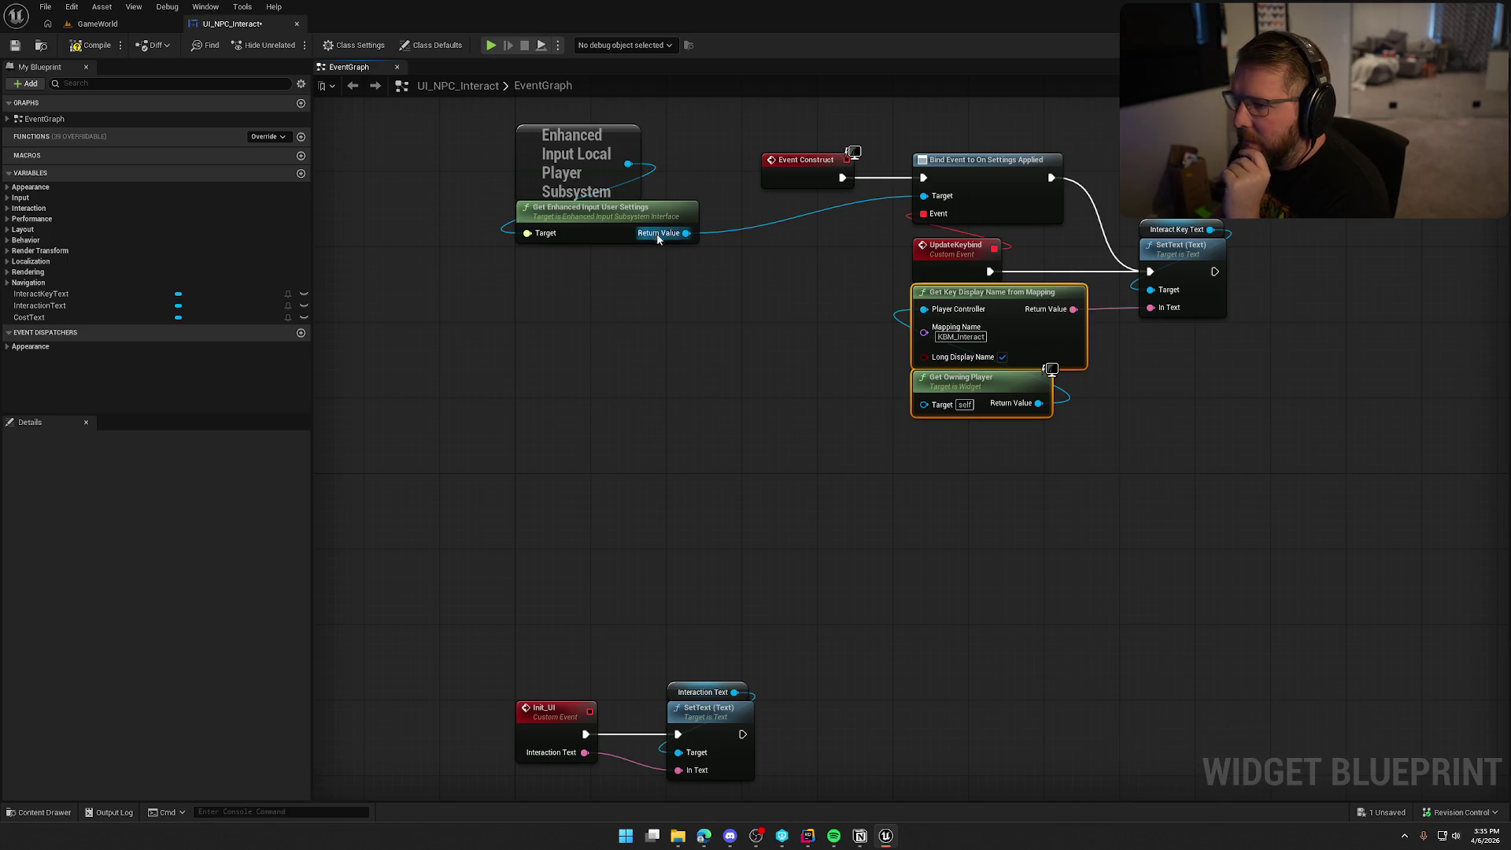
left_click(630, 233)
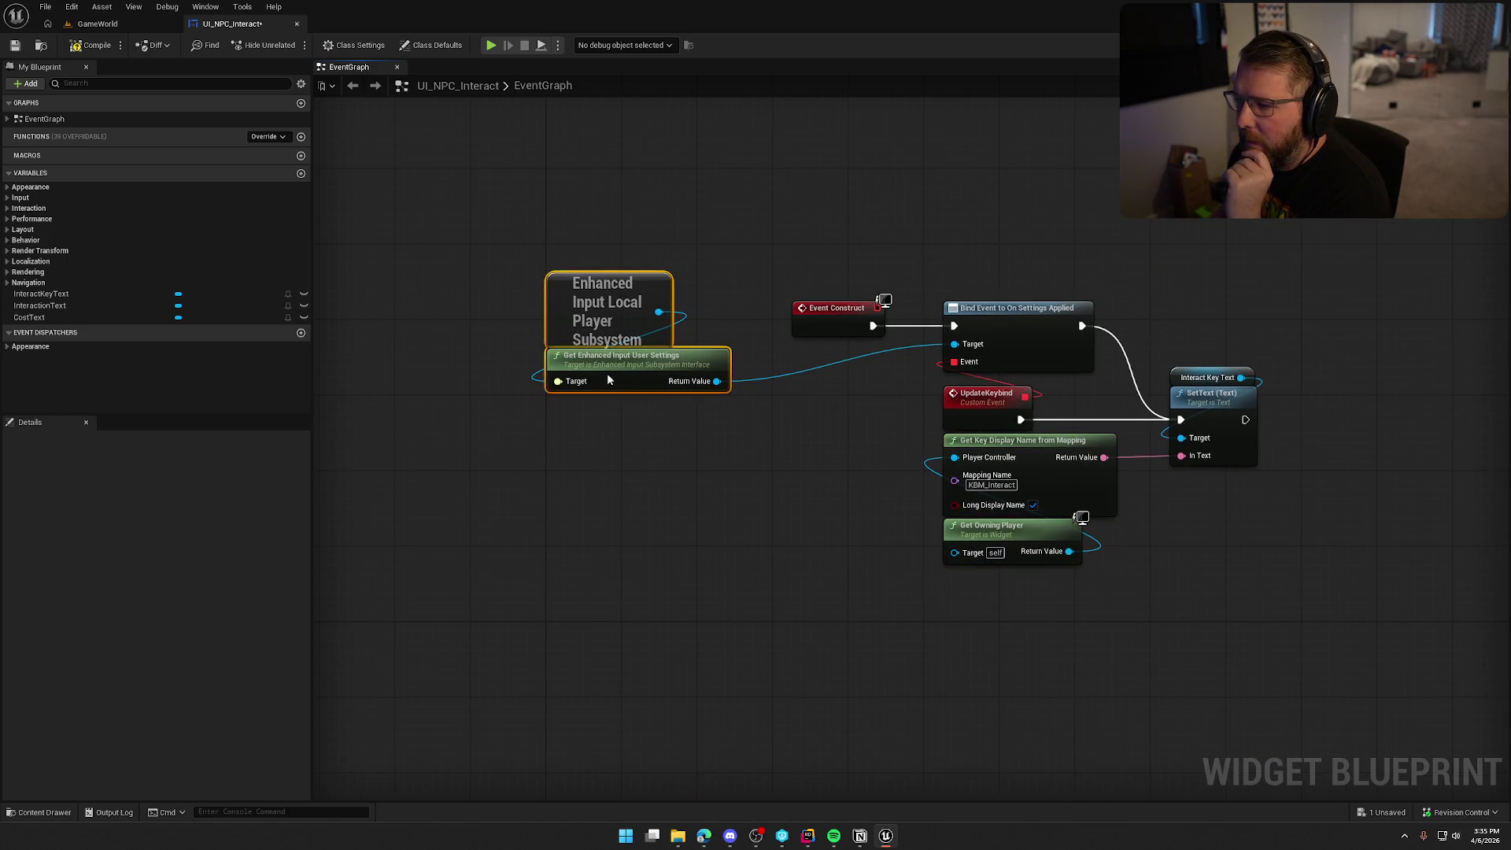
left_click_drag(606, 380, 1004, 285)
mouse_move(759, 175)
left_mouse_down()
mouse_move(1132, 483)
mouse_move(1275, 635)
left_mouse_up()
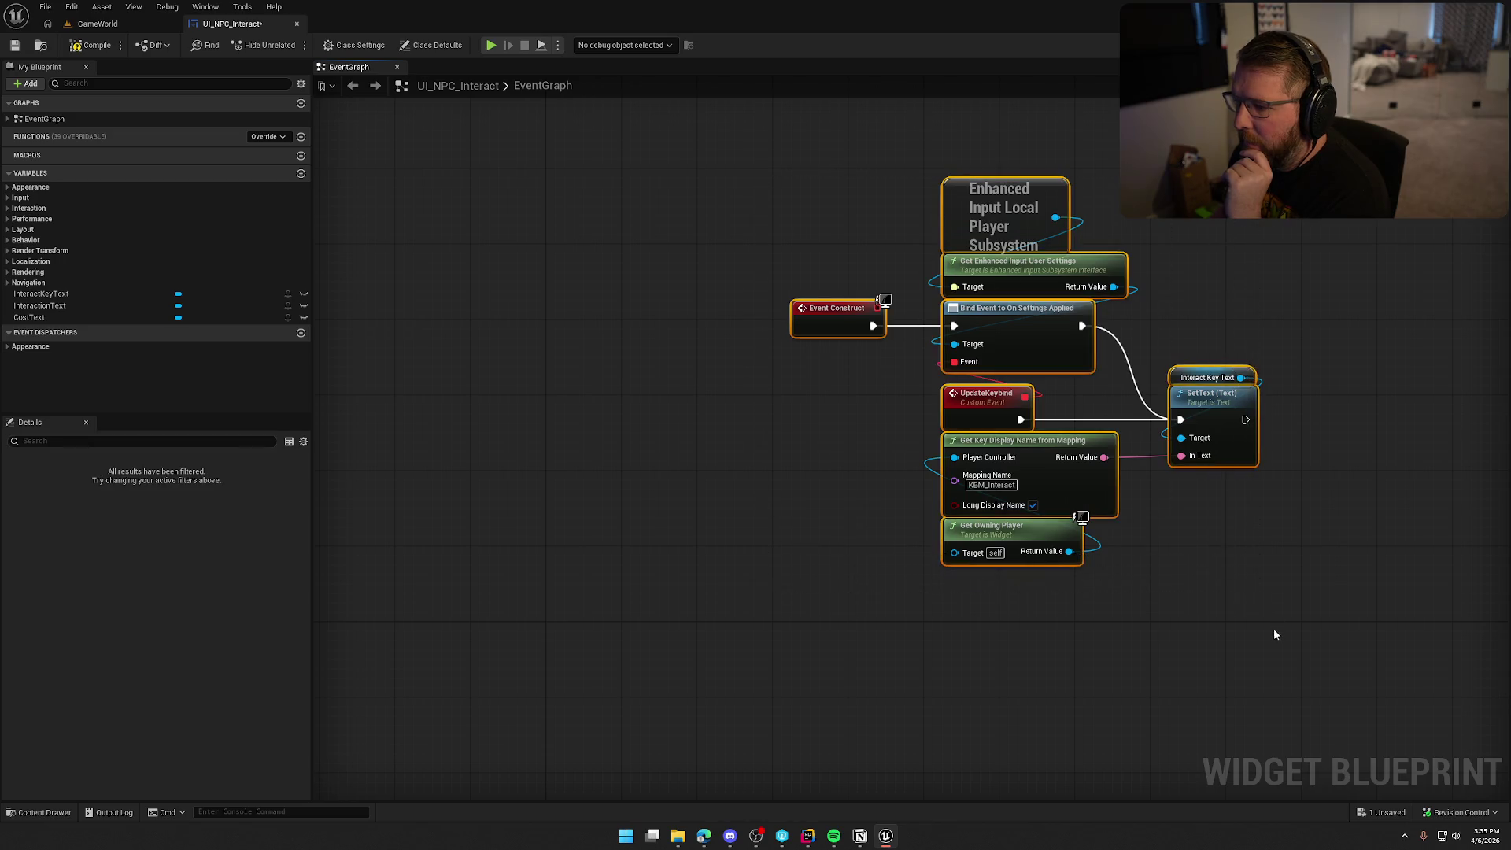
left_click_drag(983, 178, 722, 322)
left_click(836, 537)
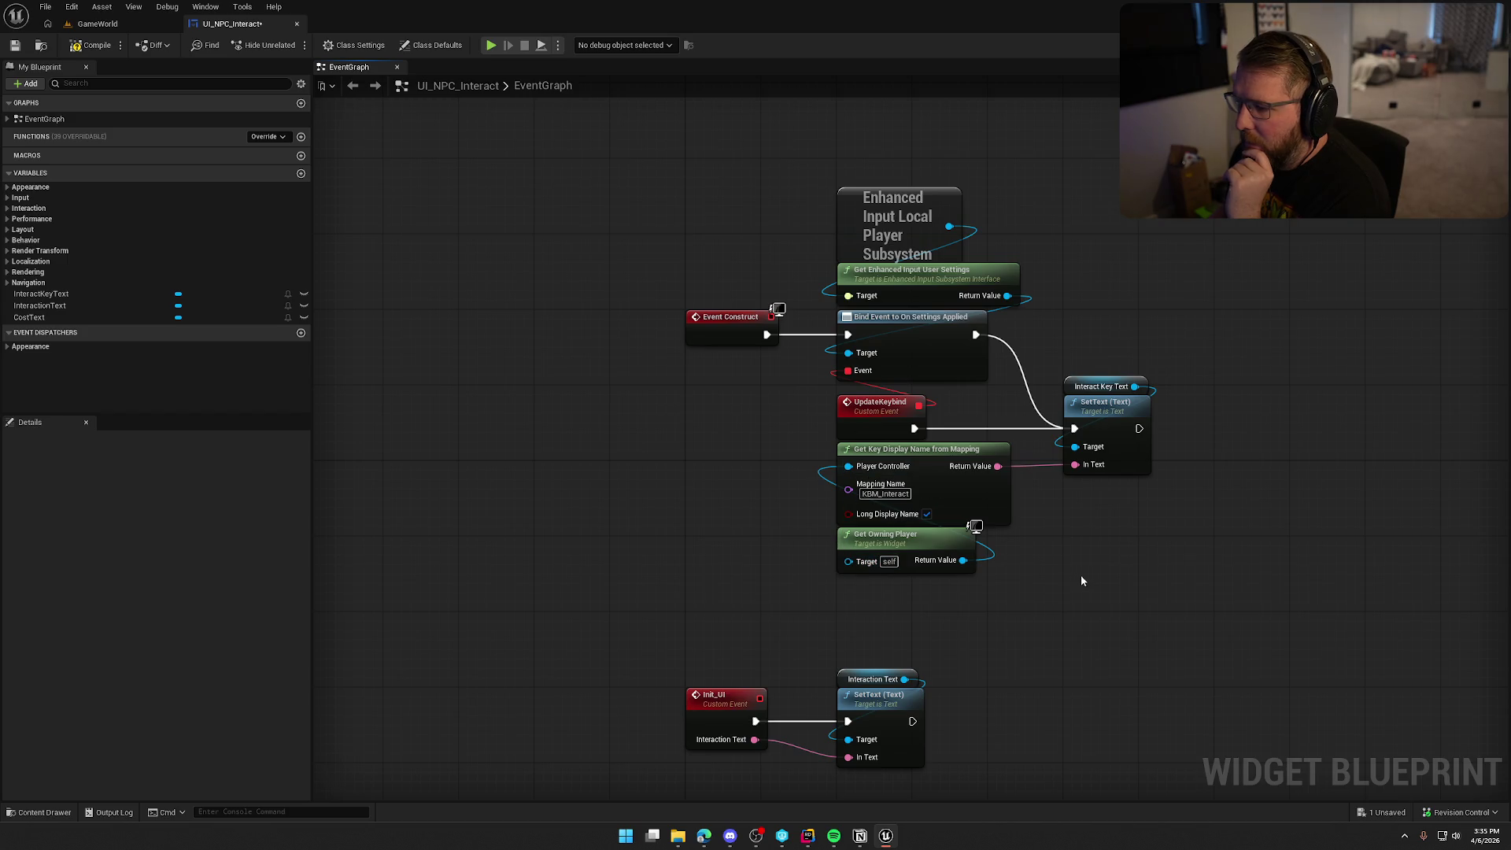
- Tidy the UpdateKeybind event, SetText, Get Key Display Name and Get Owning Player nodes into a compact layout
mouse_move(1096, 611)
left_mouse_down()
mouse_move(961, 524)
mouse_move(943, 584)
left_mouse_up()
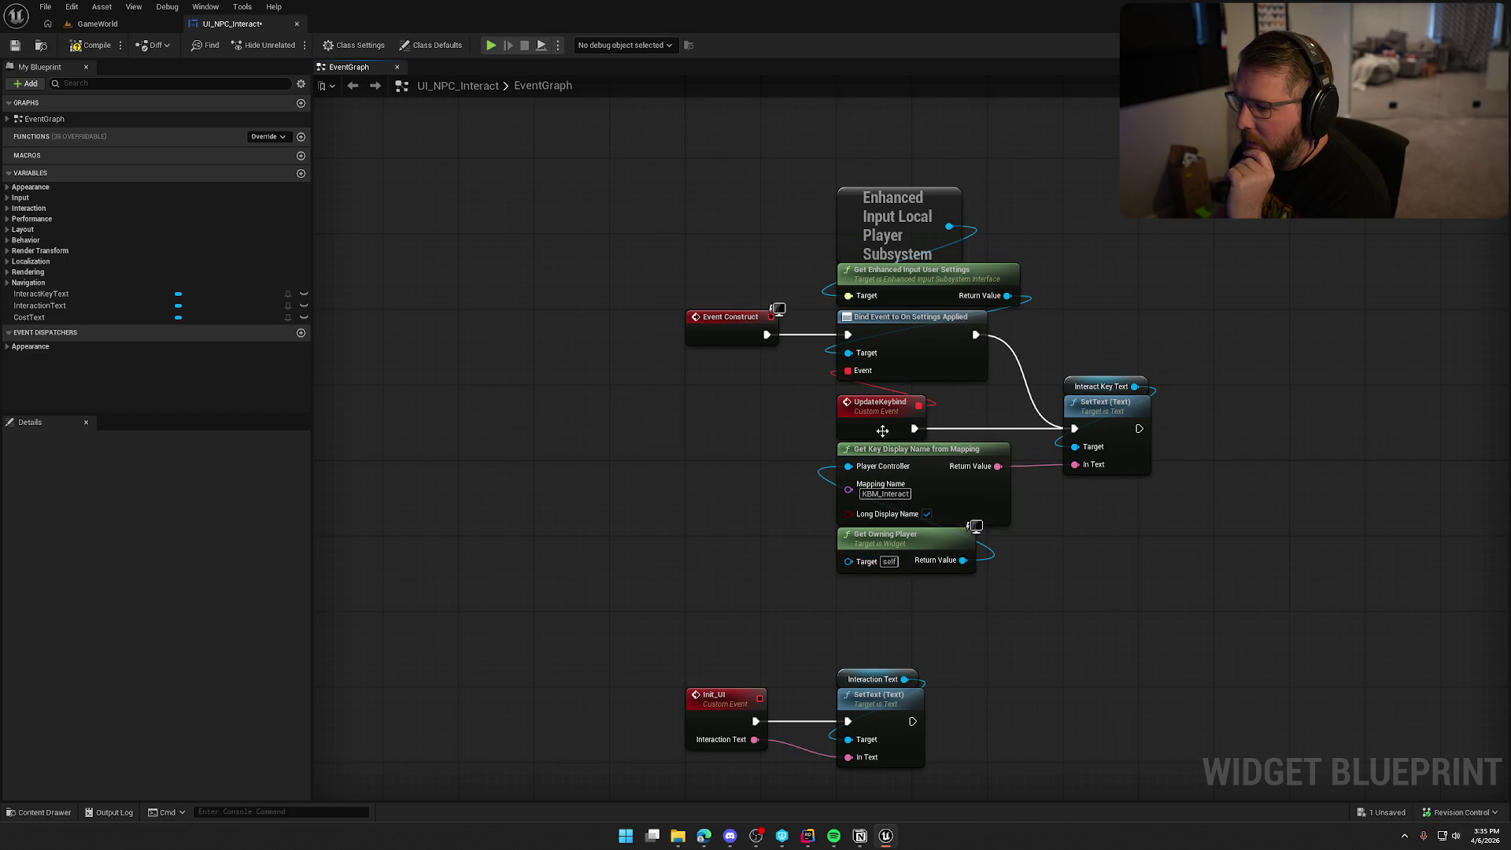
mouse_move(882, 430)
left_mouse_down()
mouse_move(705, 419)
mouse_move(719, 411)
left_mouse_up()
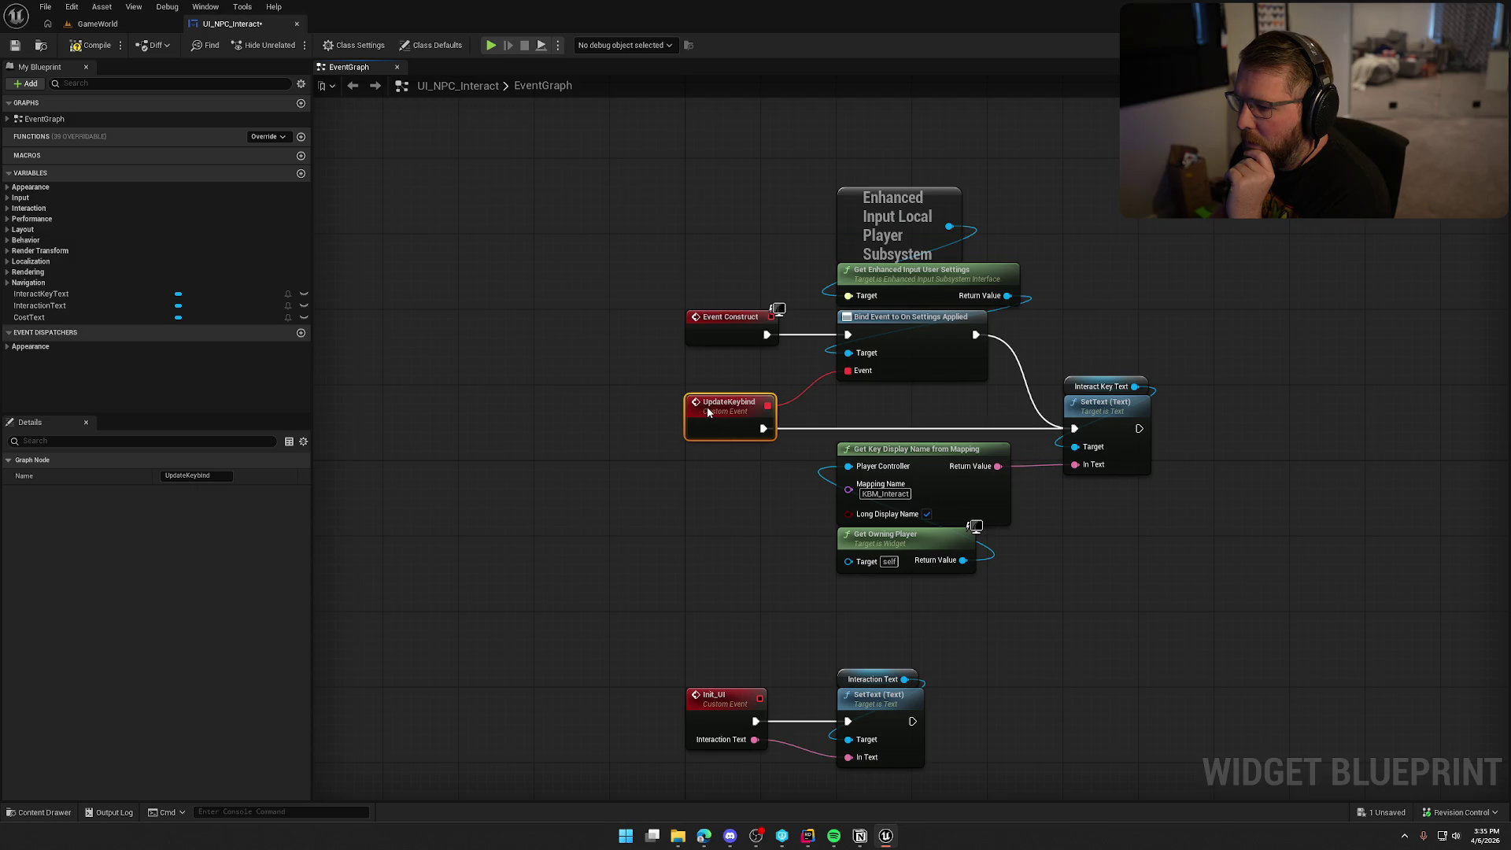
double_click(707, 406)
left_click(1053, 356)
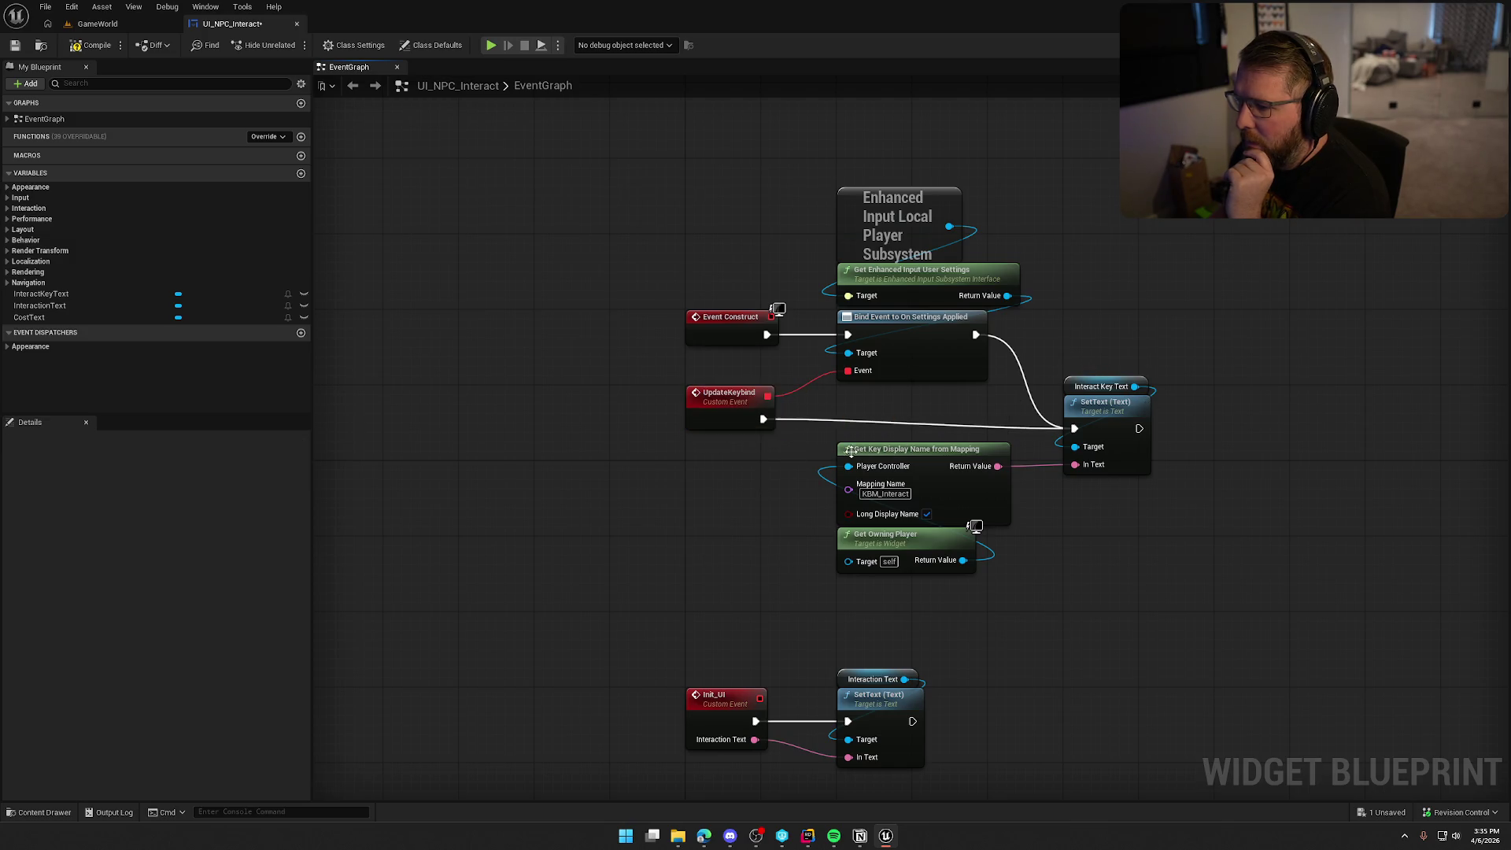
left_click_drag(1121, 418, 1122, 409)
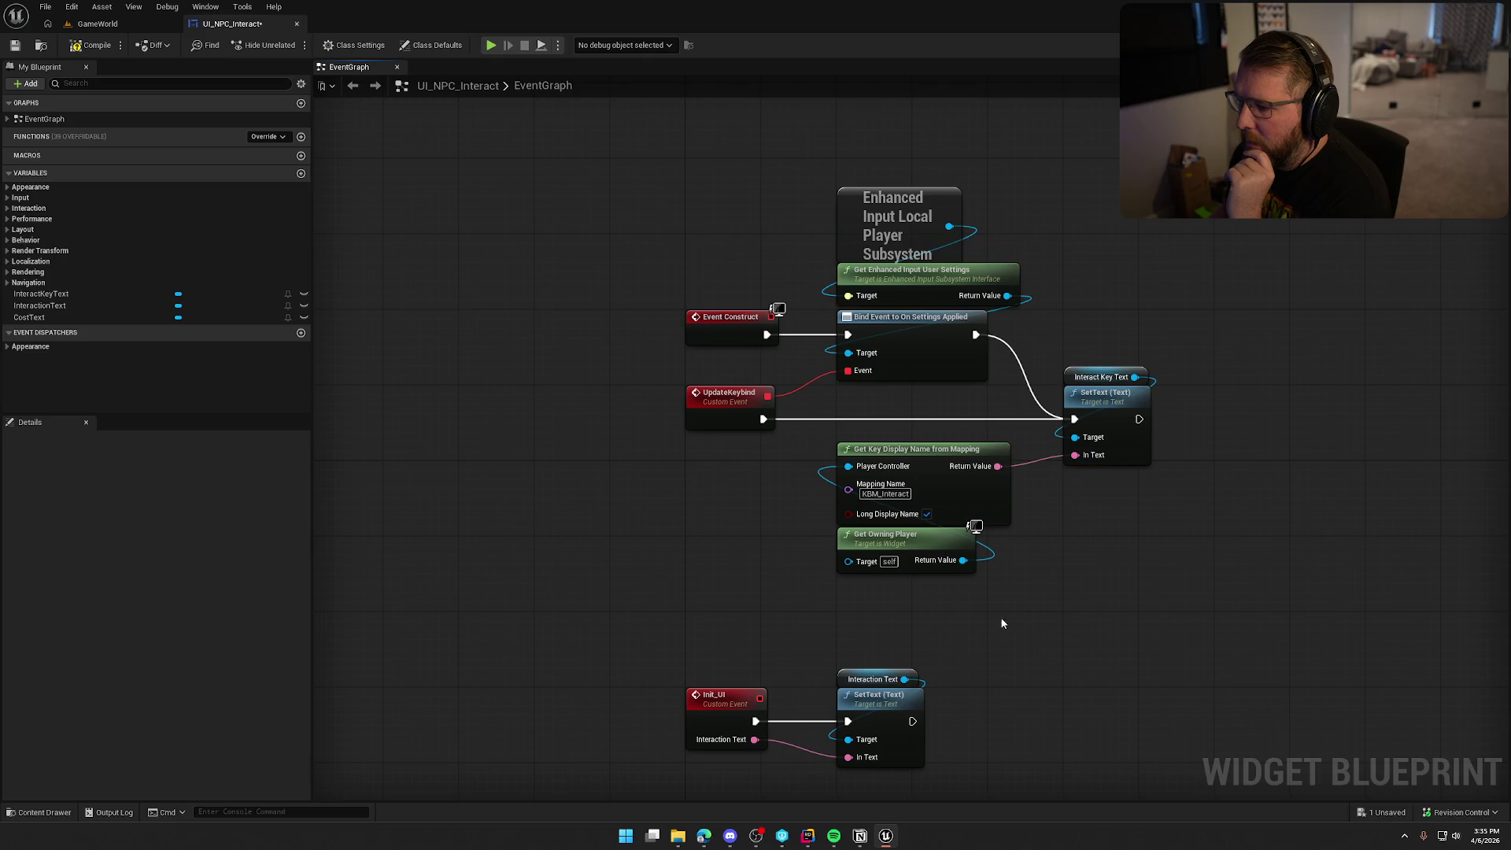
mouse_move(1002, 621)
left_mouse_down()
mouse_move(912, 474)
mouse_move(919, 442)
left_mouse_up()
left_click(1051, 542)
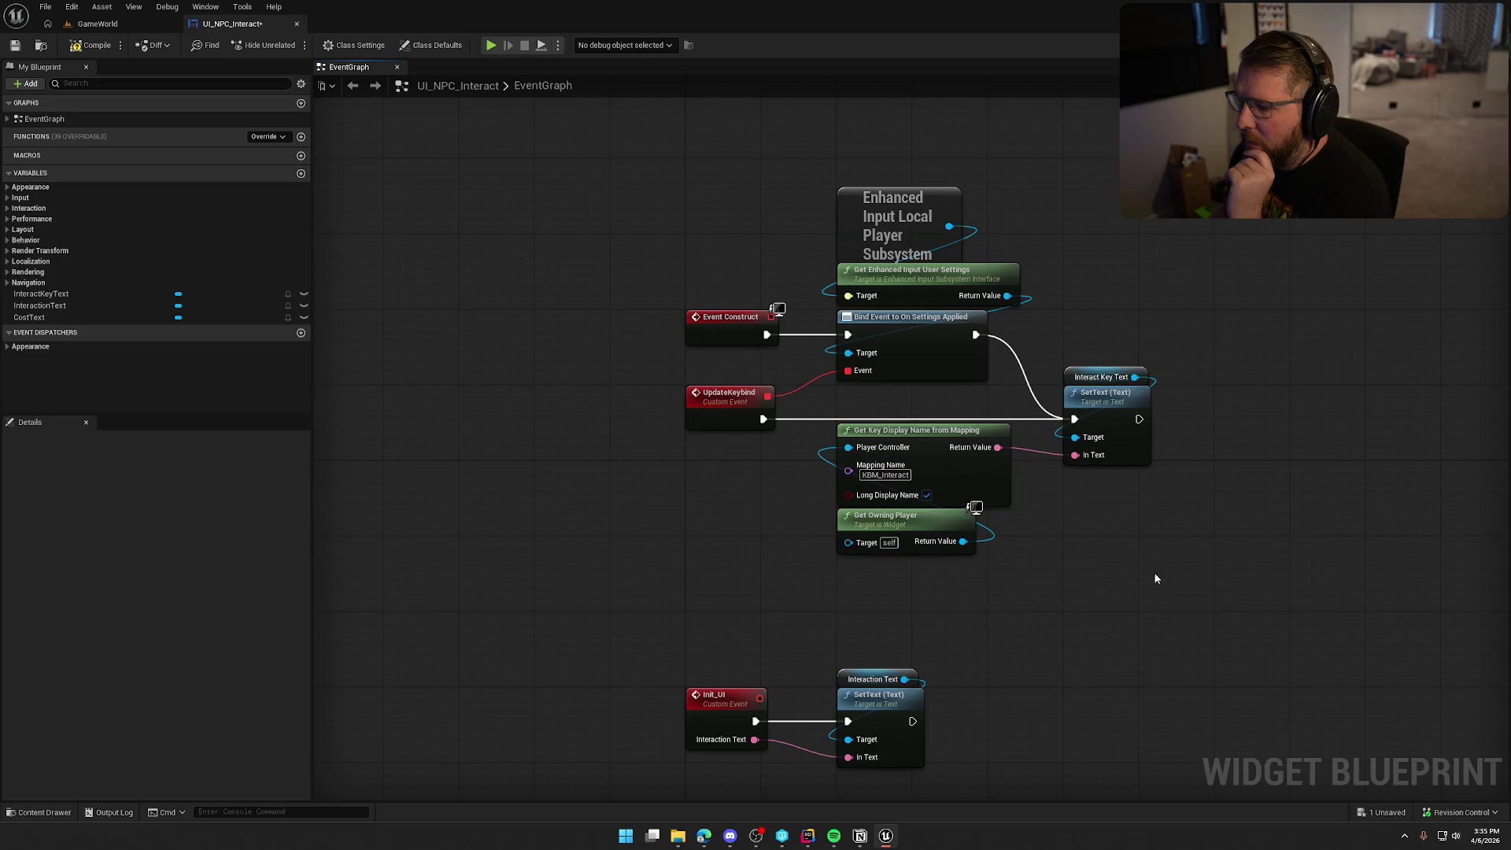
mouse_move(1155, 578)
left_mouse_down()
mouse_move(709, 192)
mouse_move(721, 282)
left_mouse_up()
scroll(733, 362, "down", 3)
left_click(1172, 604)
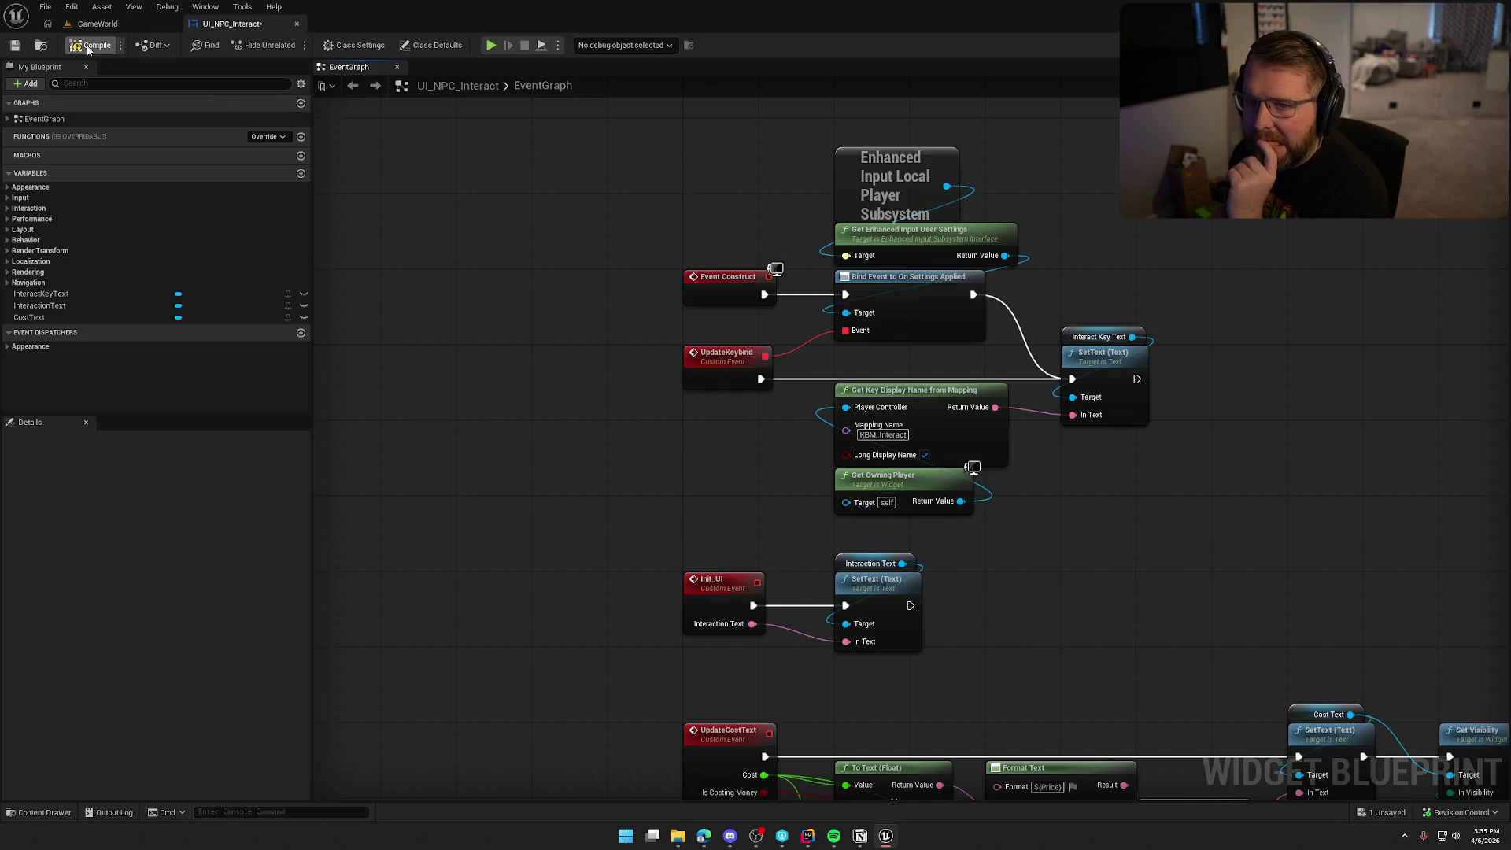
- Compile and save UI_NPC_Interact, then show the Interaction widgets folder in the content browser
key("ctrl+s")
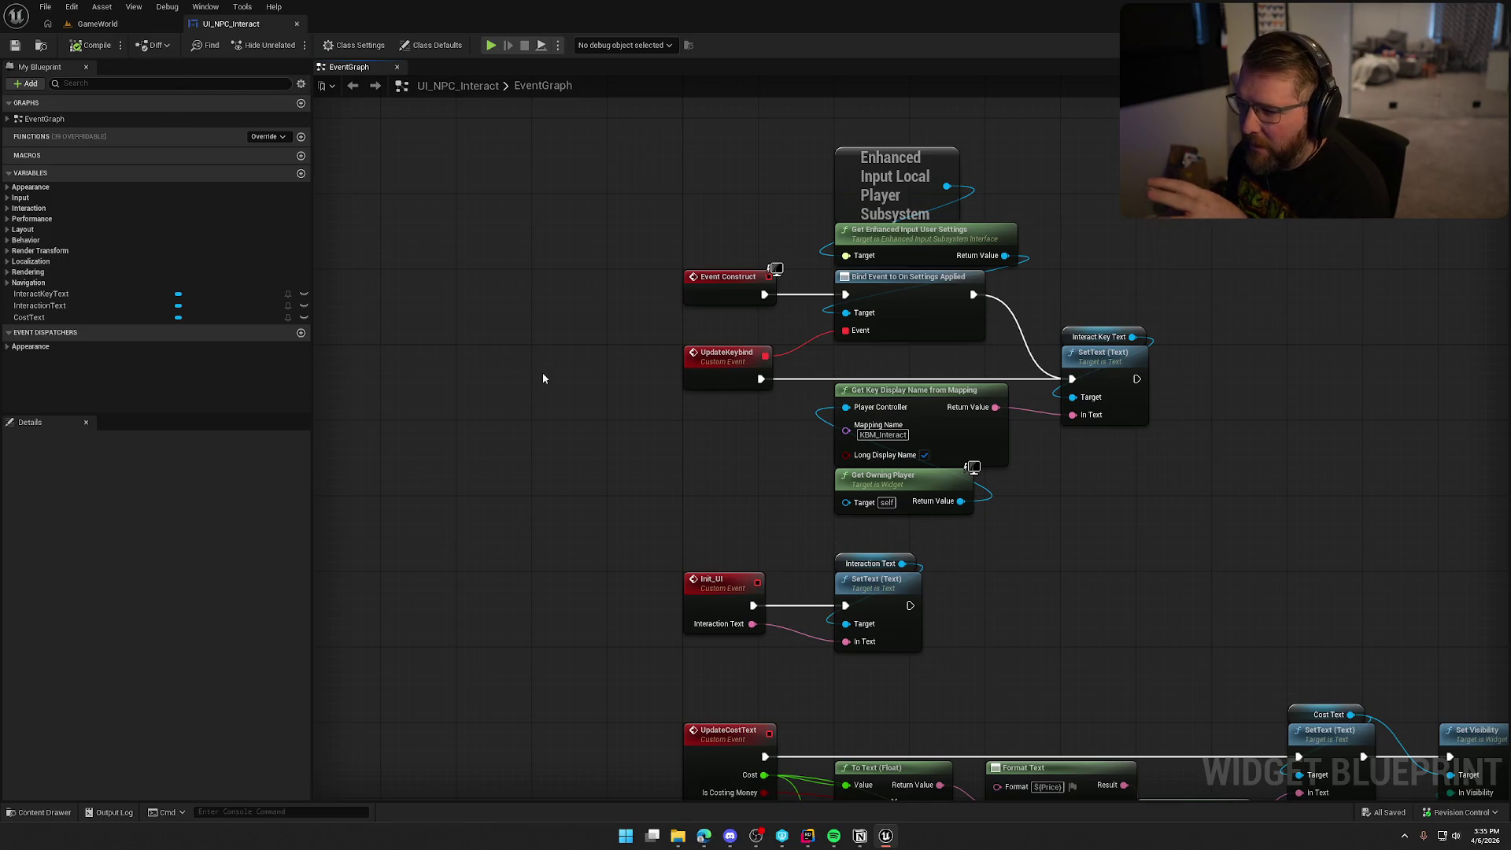
left_click(98, 24)
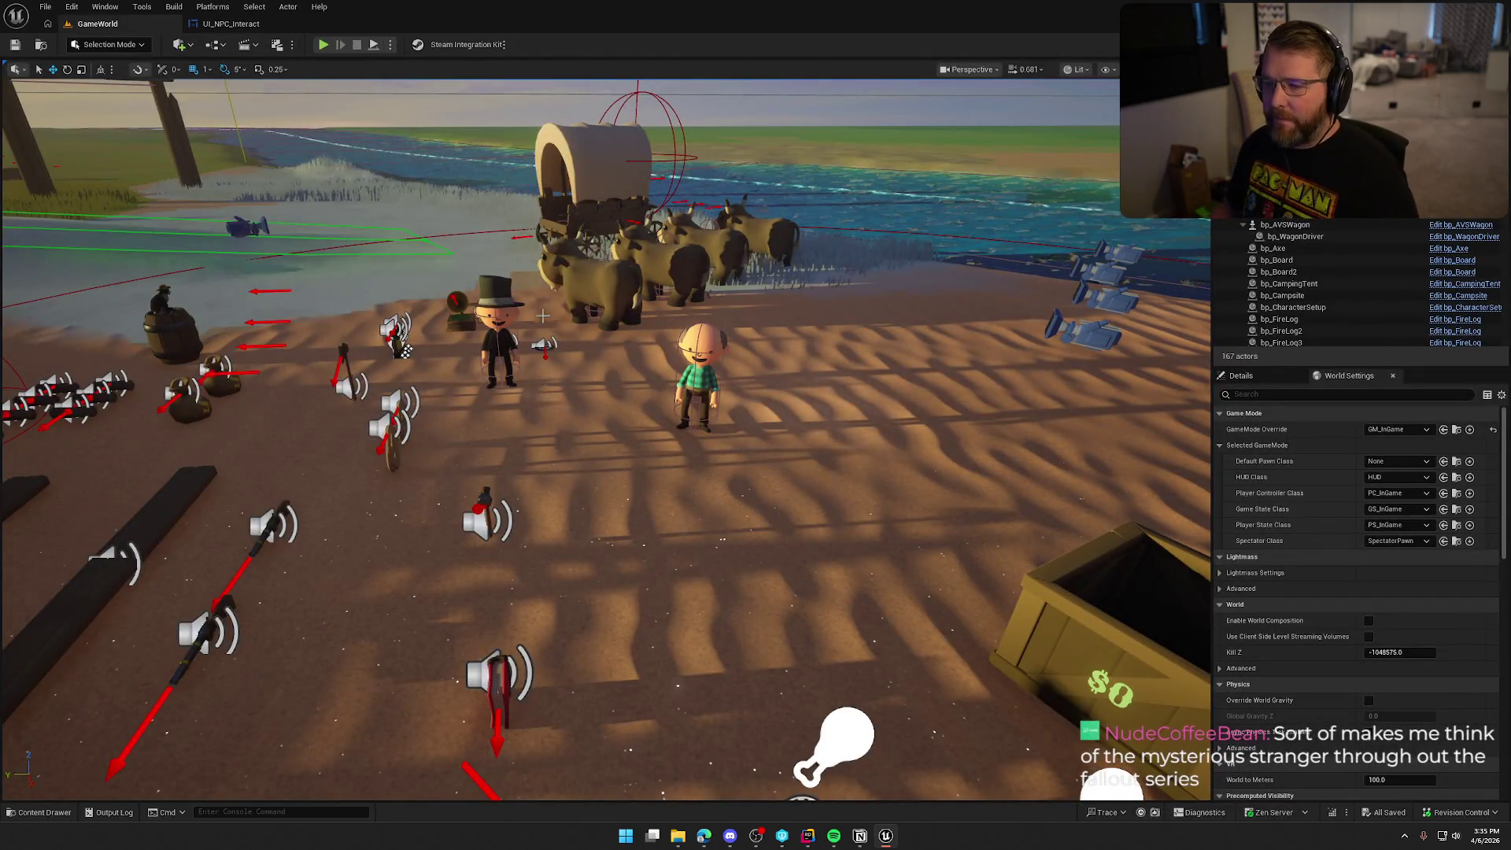
key("ctrl+space")
left_click(230, 24)
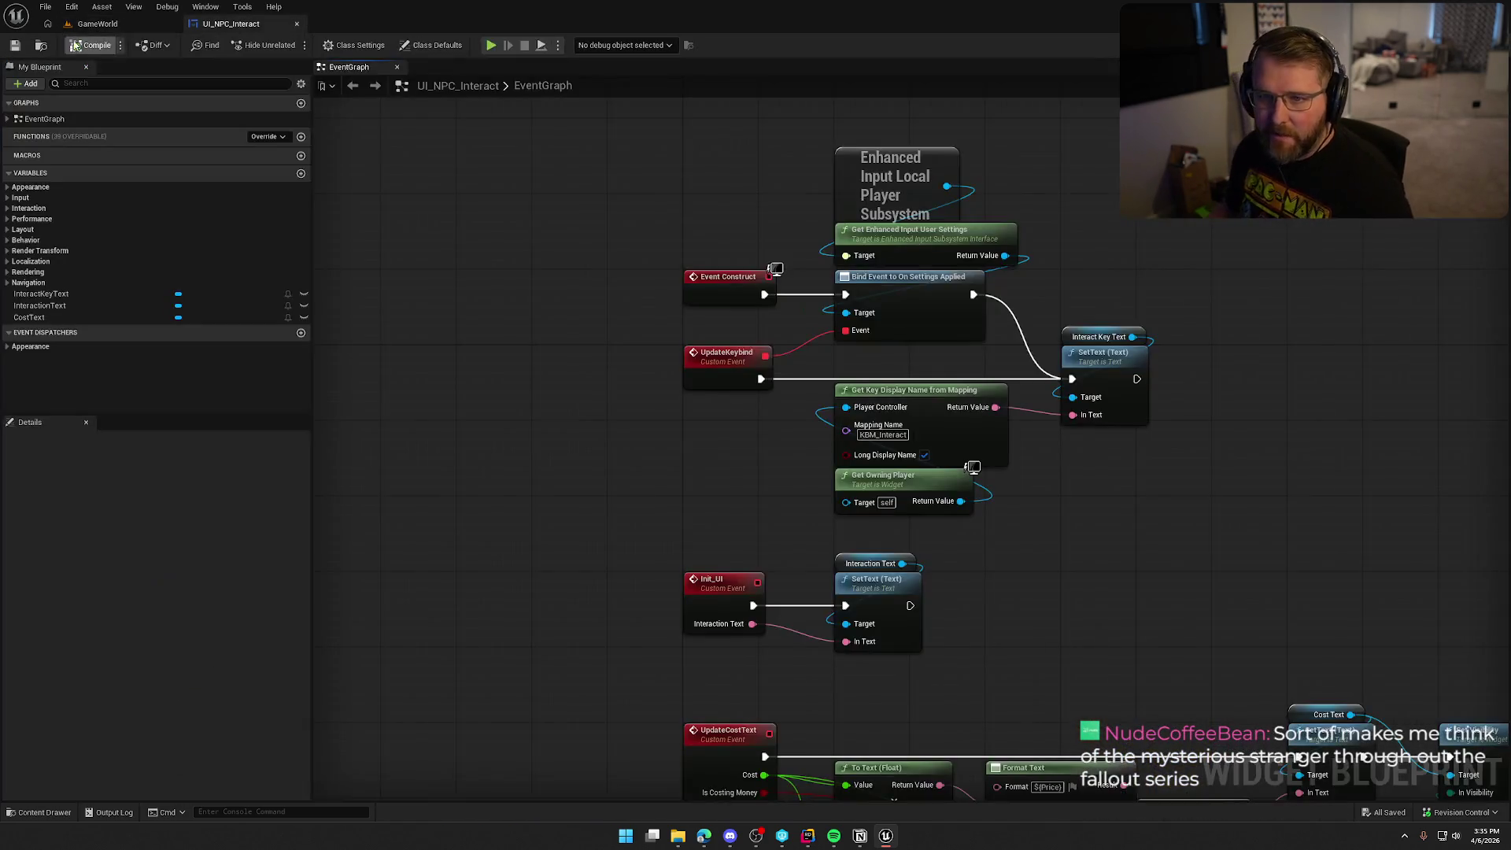
left_click(41, 45)
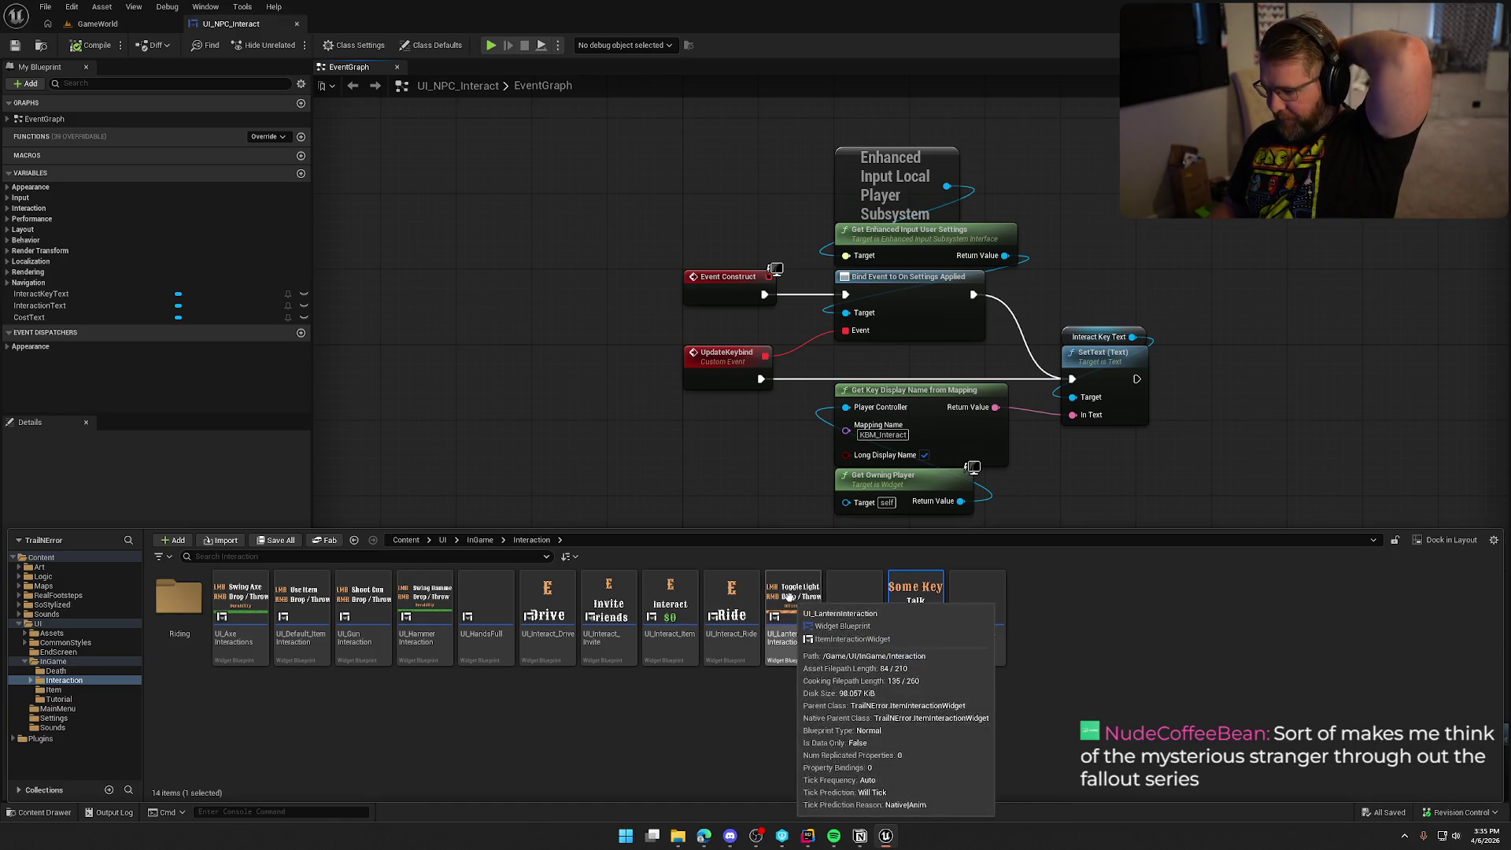
- Open UI_Interact_Ride and rename its E key text to InteractKeyText, matching UI_NPC_Interact
double_click(740, 596)
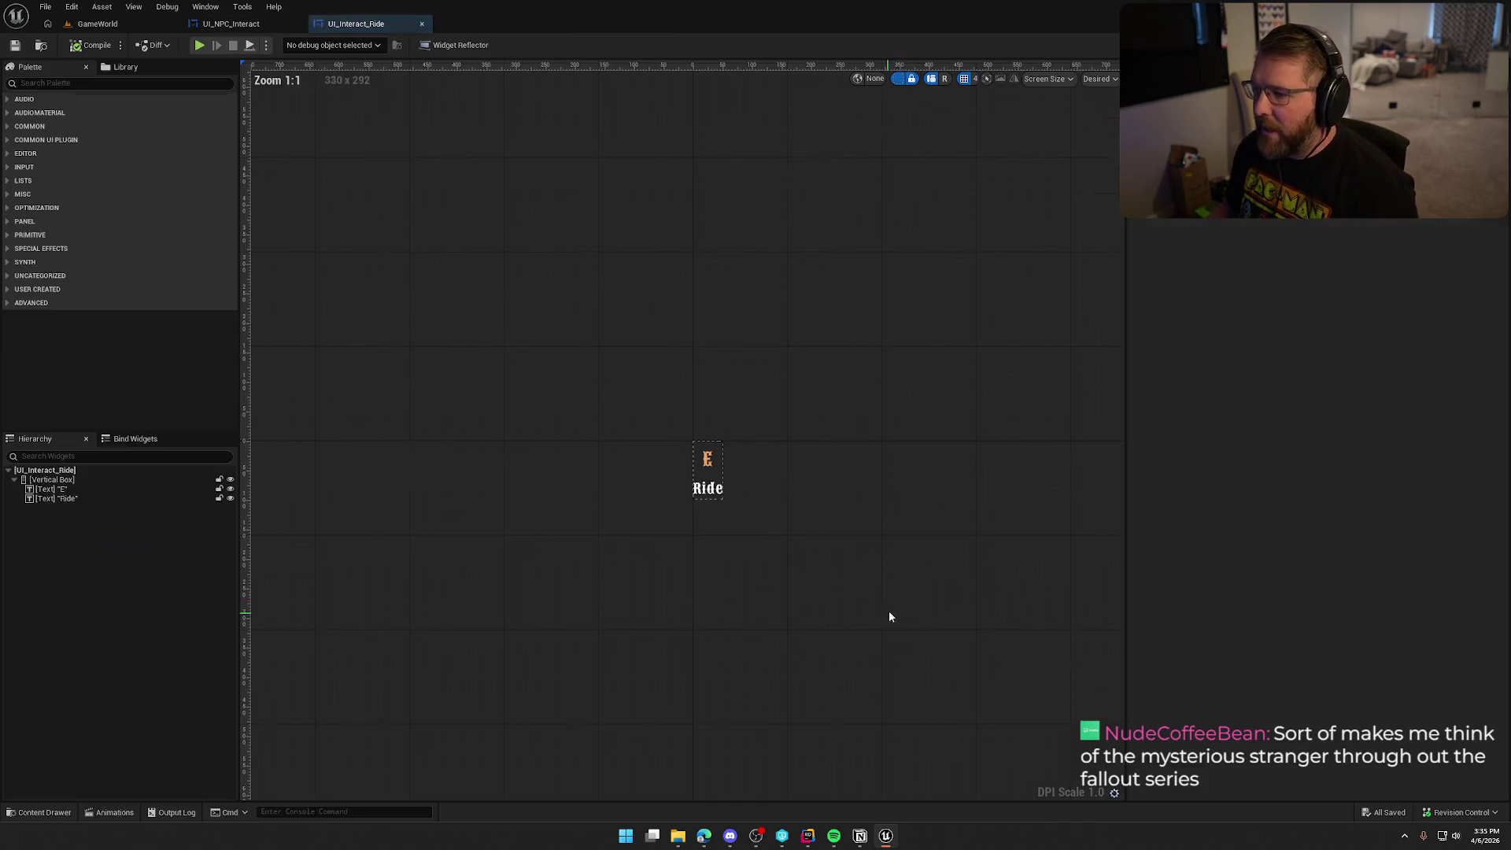
left_click(708, 459)
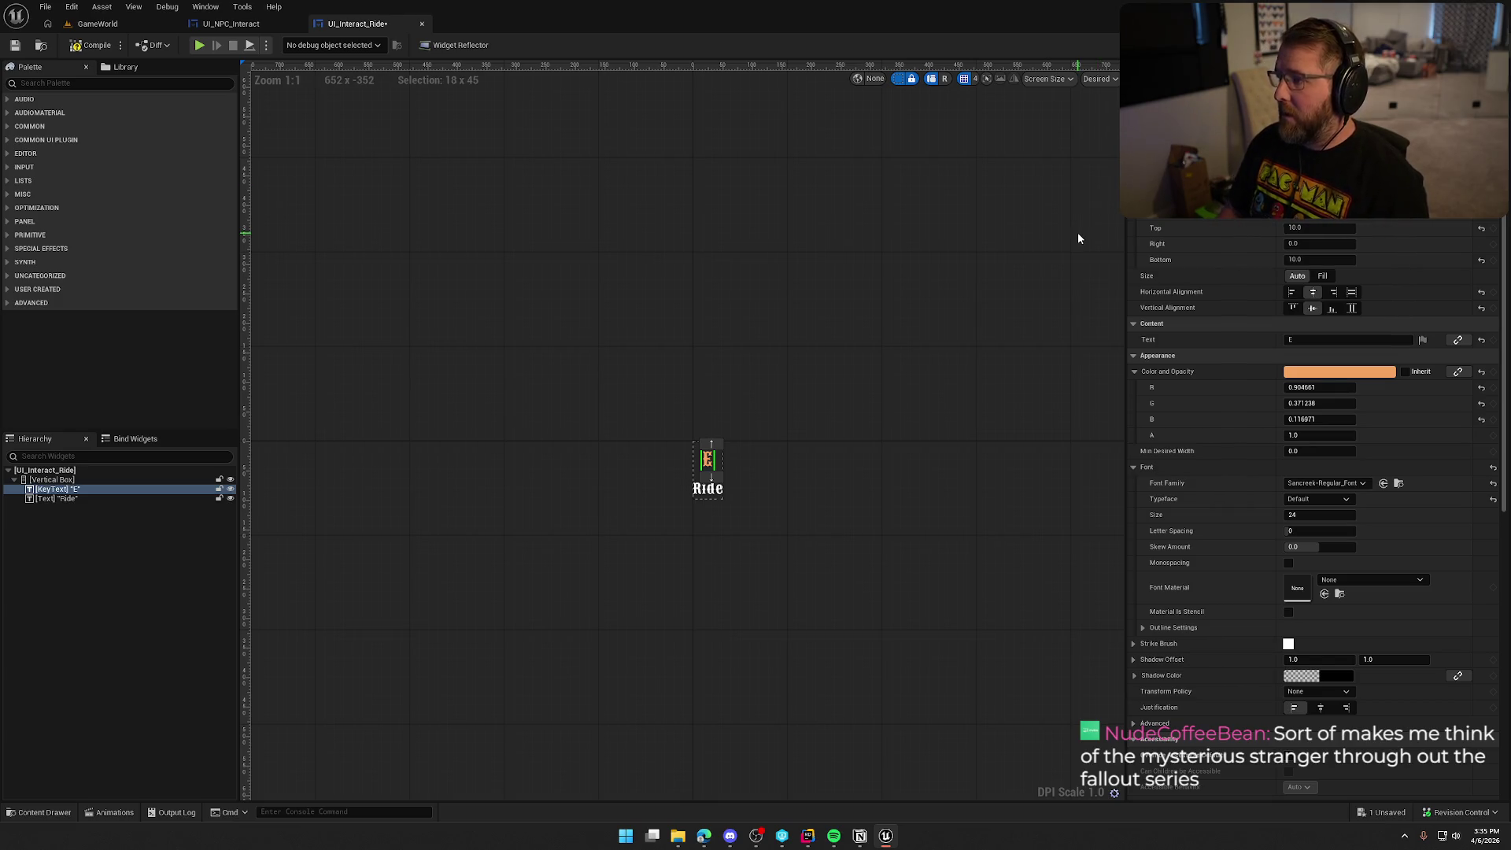
left_click(231, 23)
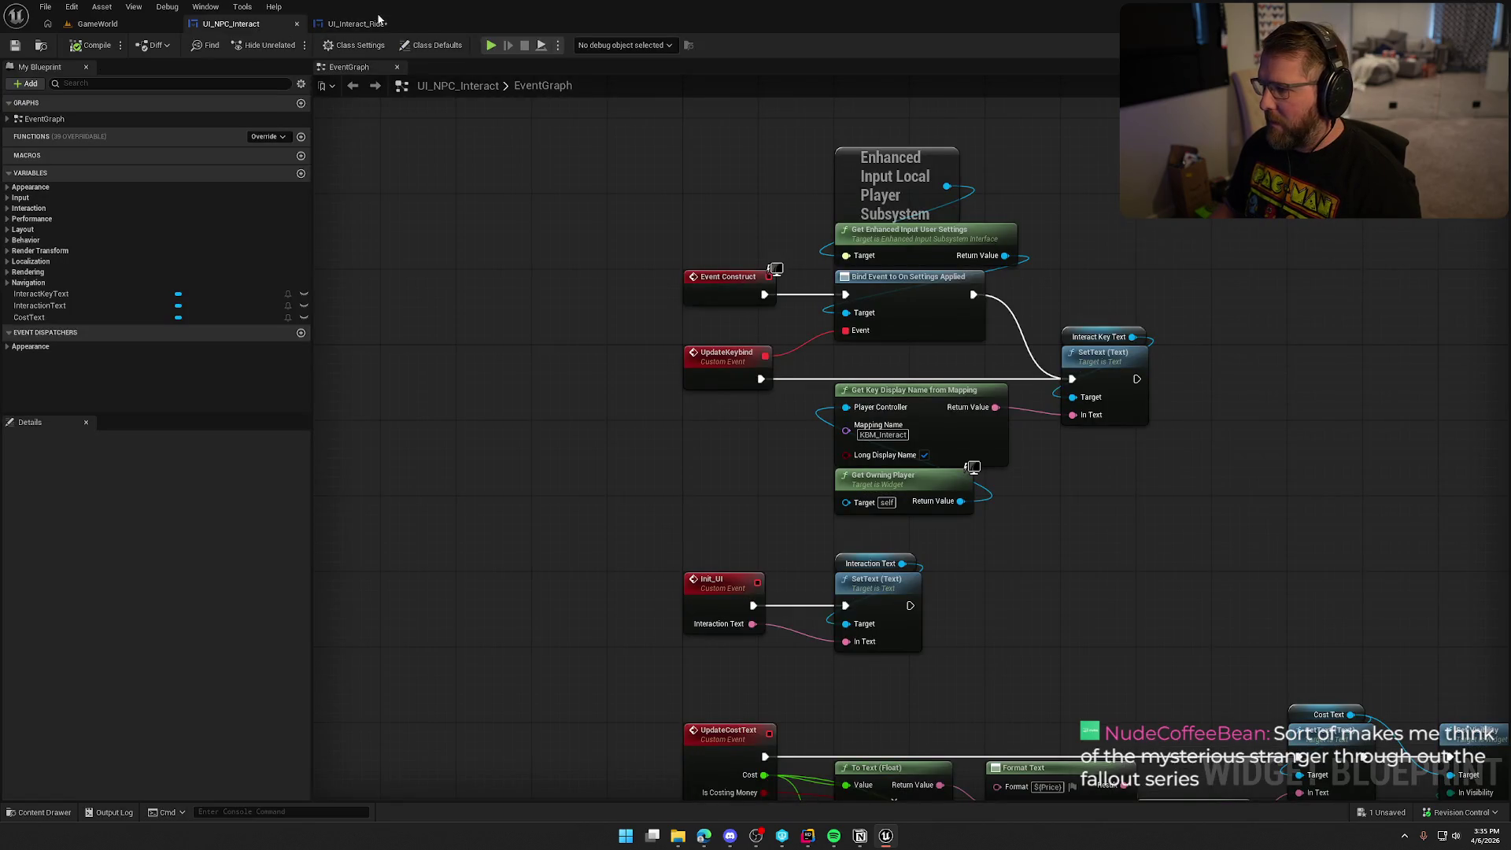
left_click(377, 22)
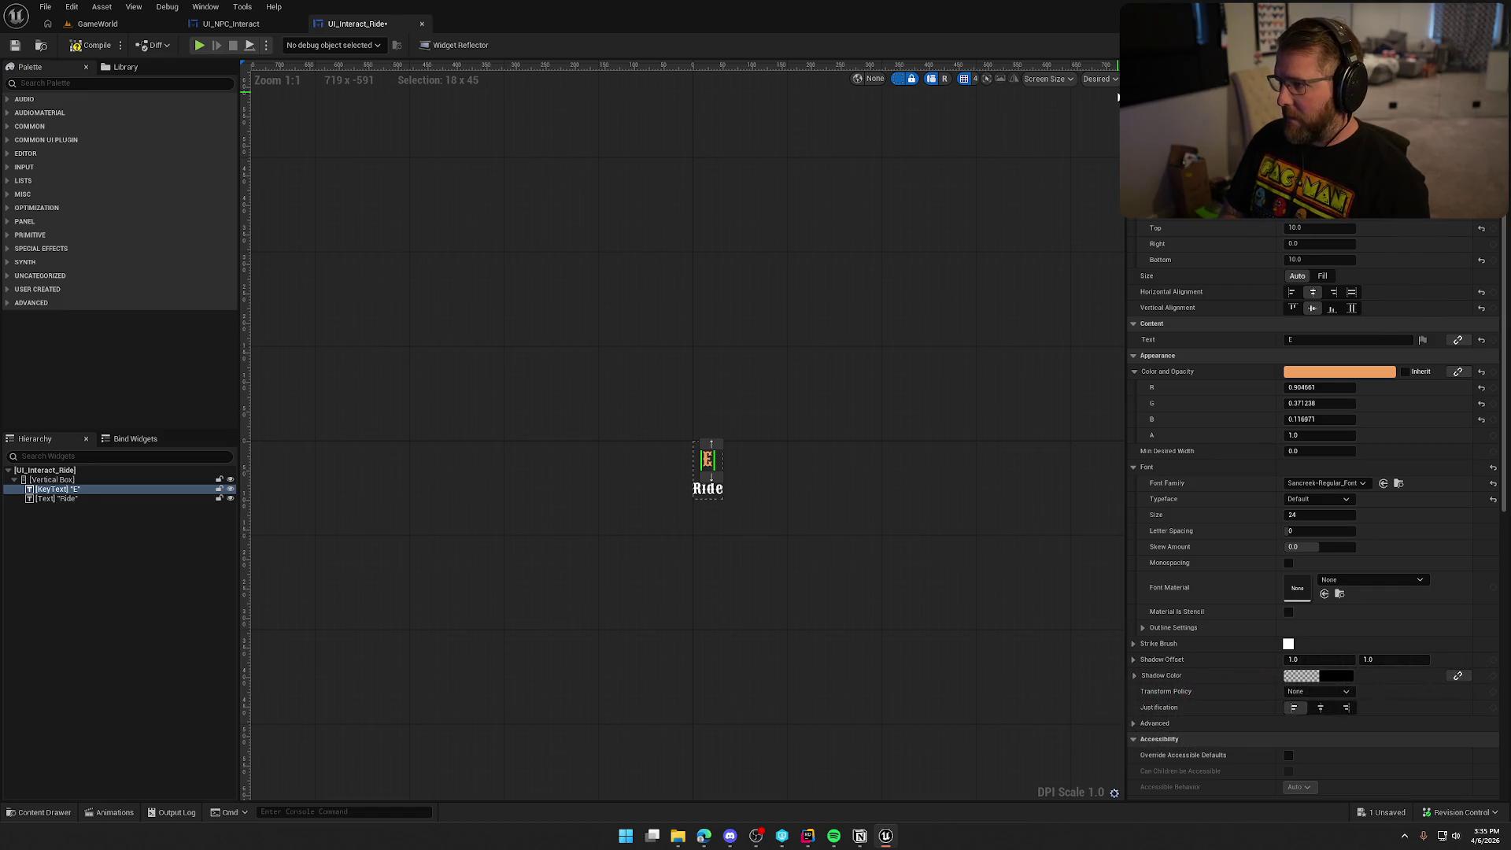
type("Interact")
key("Return")
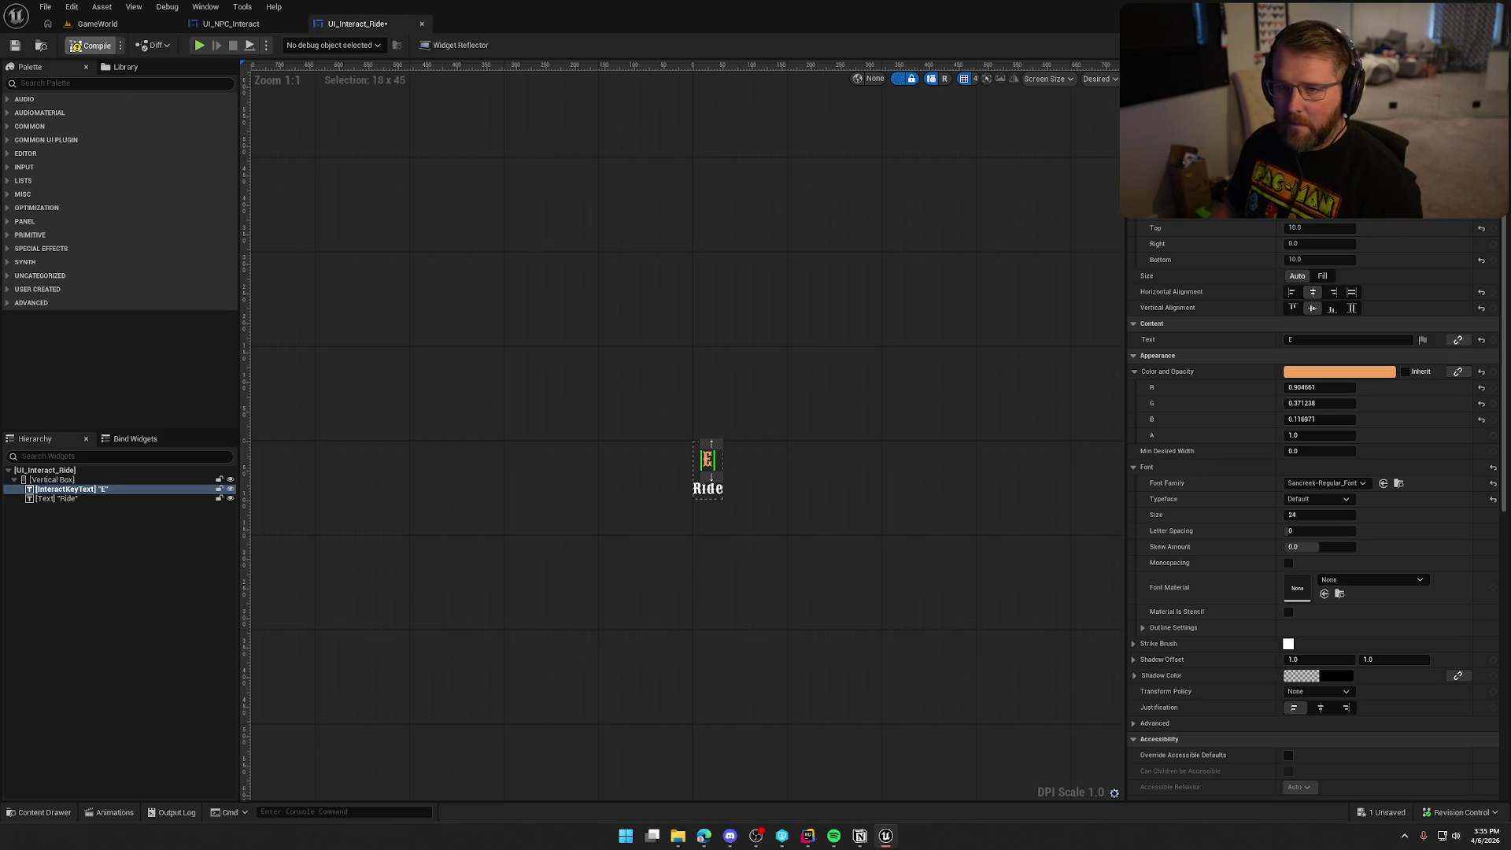
- Save UI_Interact_Ride with checkout and view its event graph
key("ctrl+s")
left_click(773, 551)
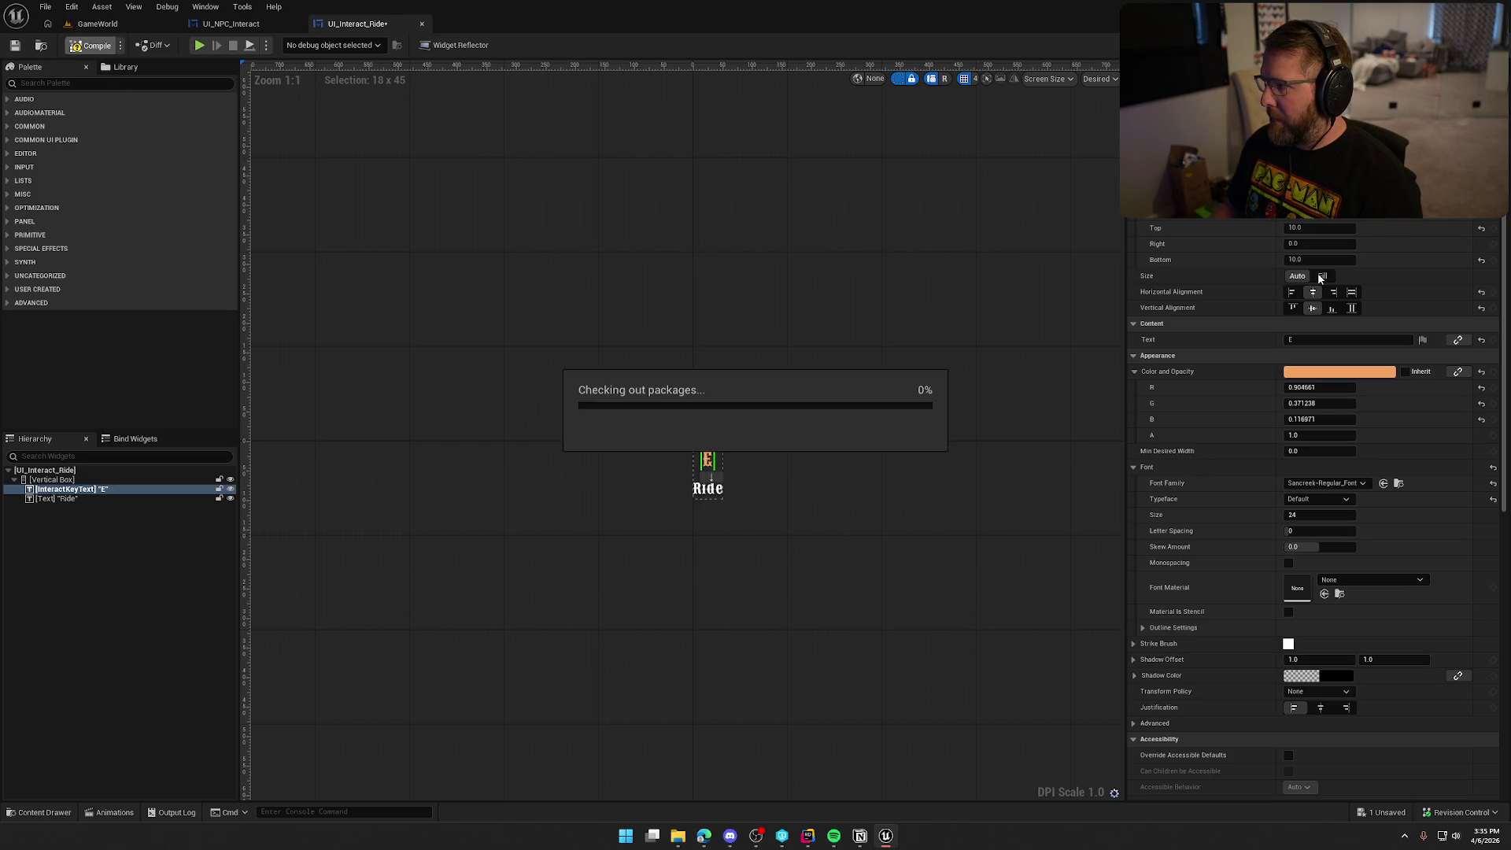
left_click(1480, 45)
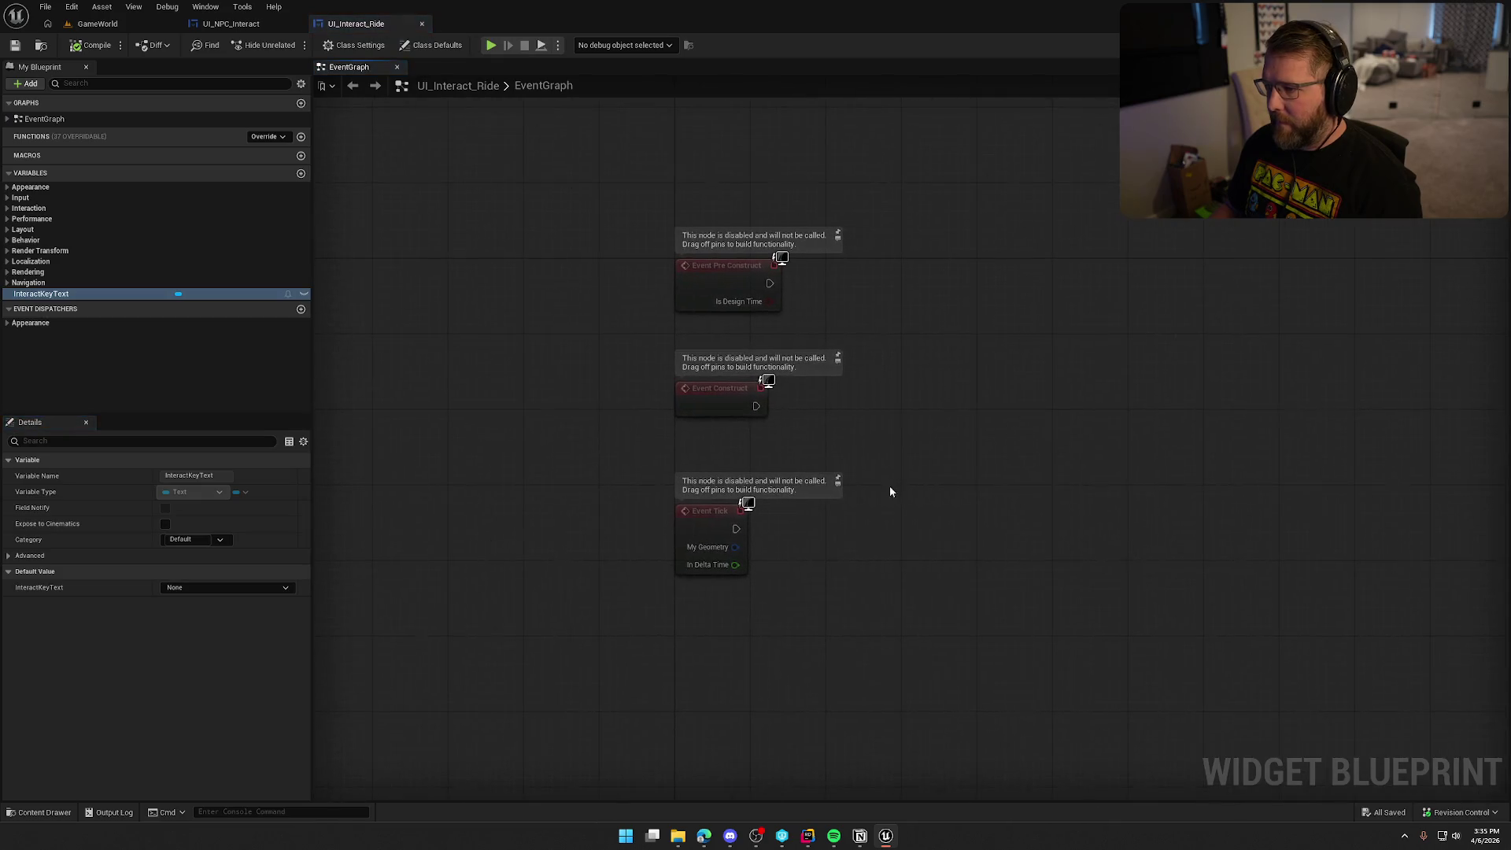
- Delete the unused Event Pre Construct and Event Tick nodes, keeping Event Construct
left_click_drag(606, 225, 819, 322)
key("Delete")
left_click_drag(835, 598, 526, 461)
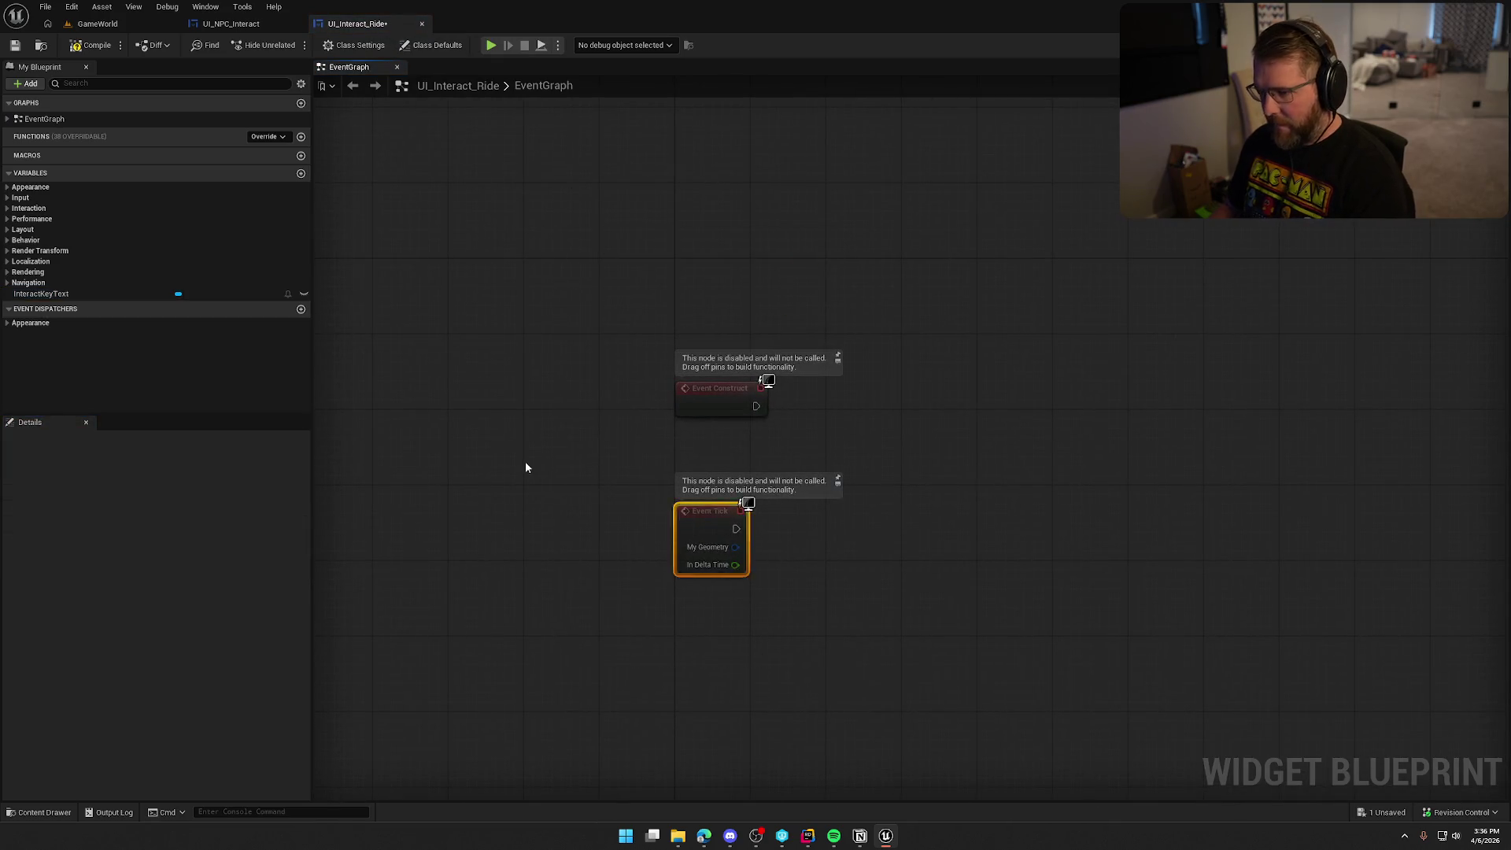
key("Delete")
left_click_drag(742, 390, 742, 265)
- Copy the keybind-update node group from UI_NPC_Interact and paste it into UI_Interact_Ride's graph
left_click(205, 6)
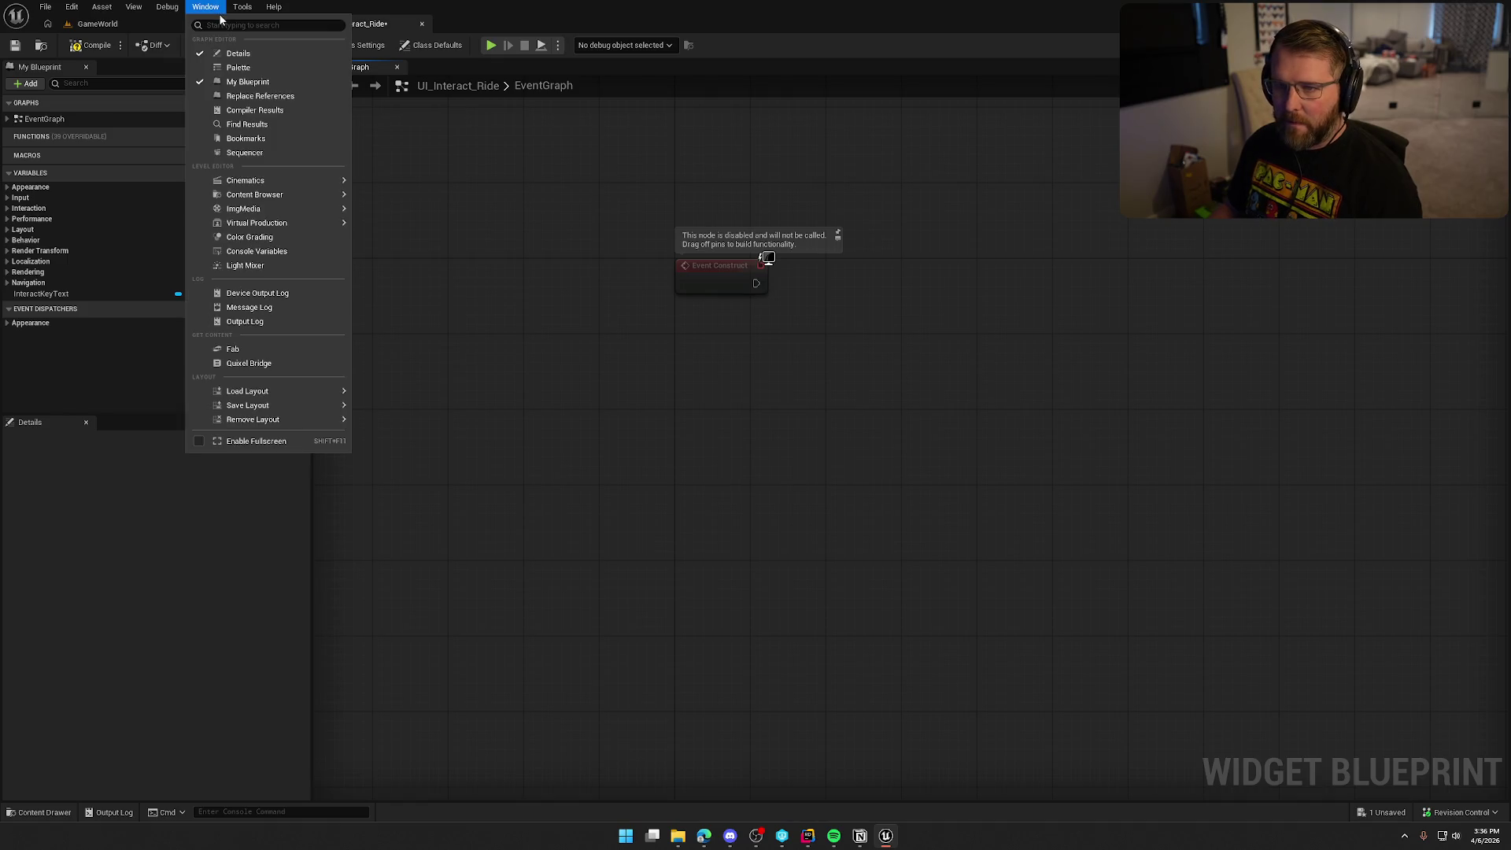
left_click(211, 12)
left_click(219, 25)
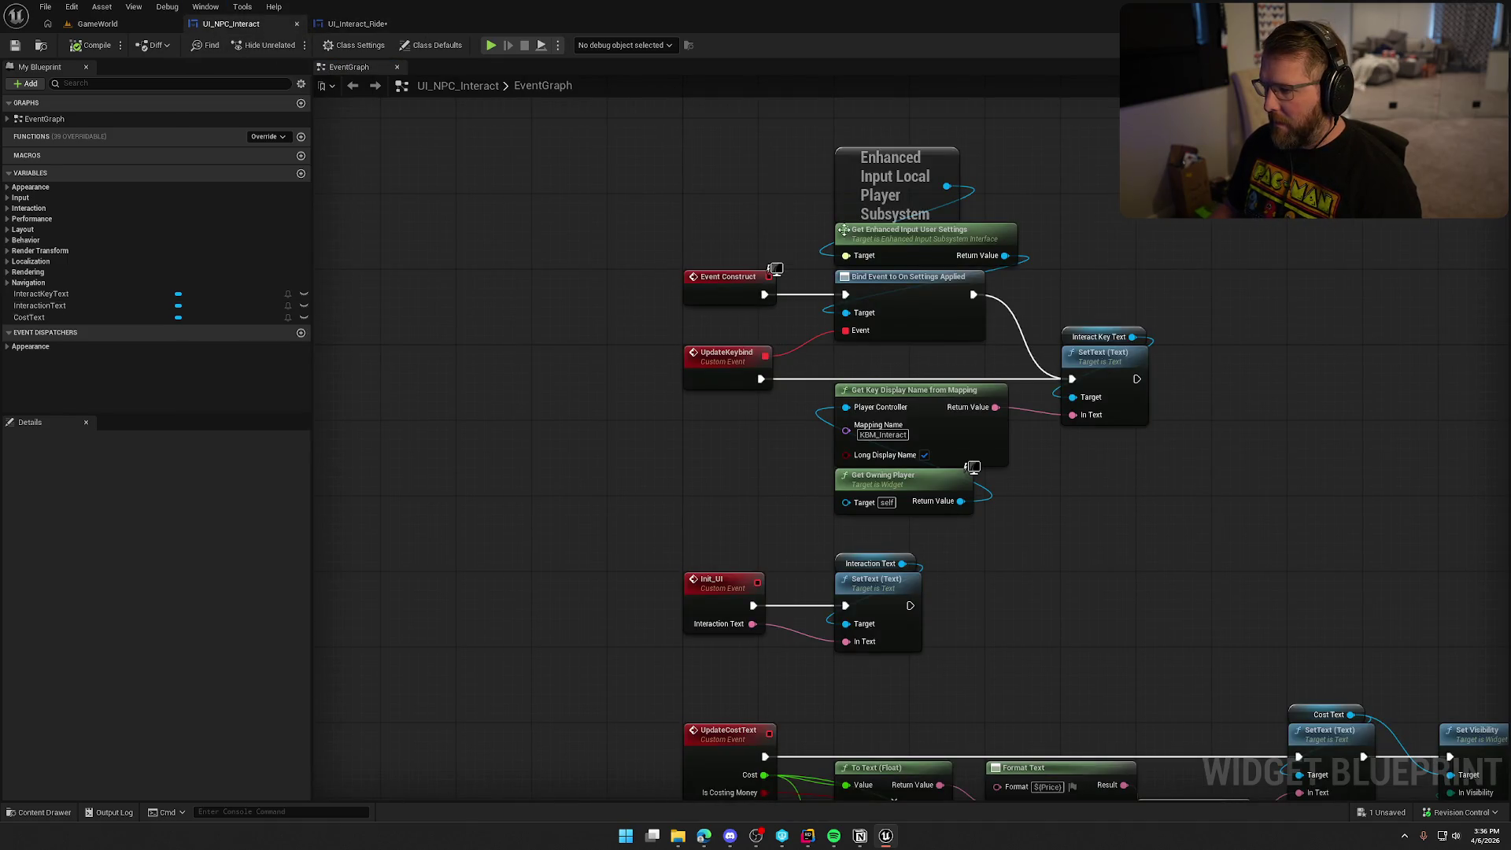
left_click_drag(817, 149, 1169, 523)
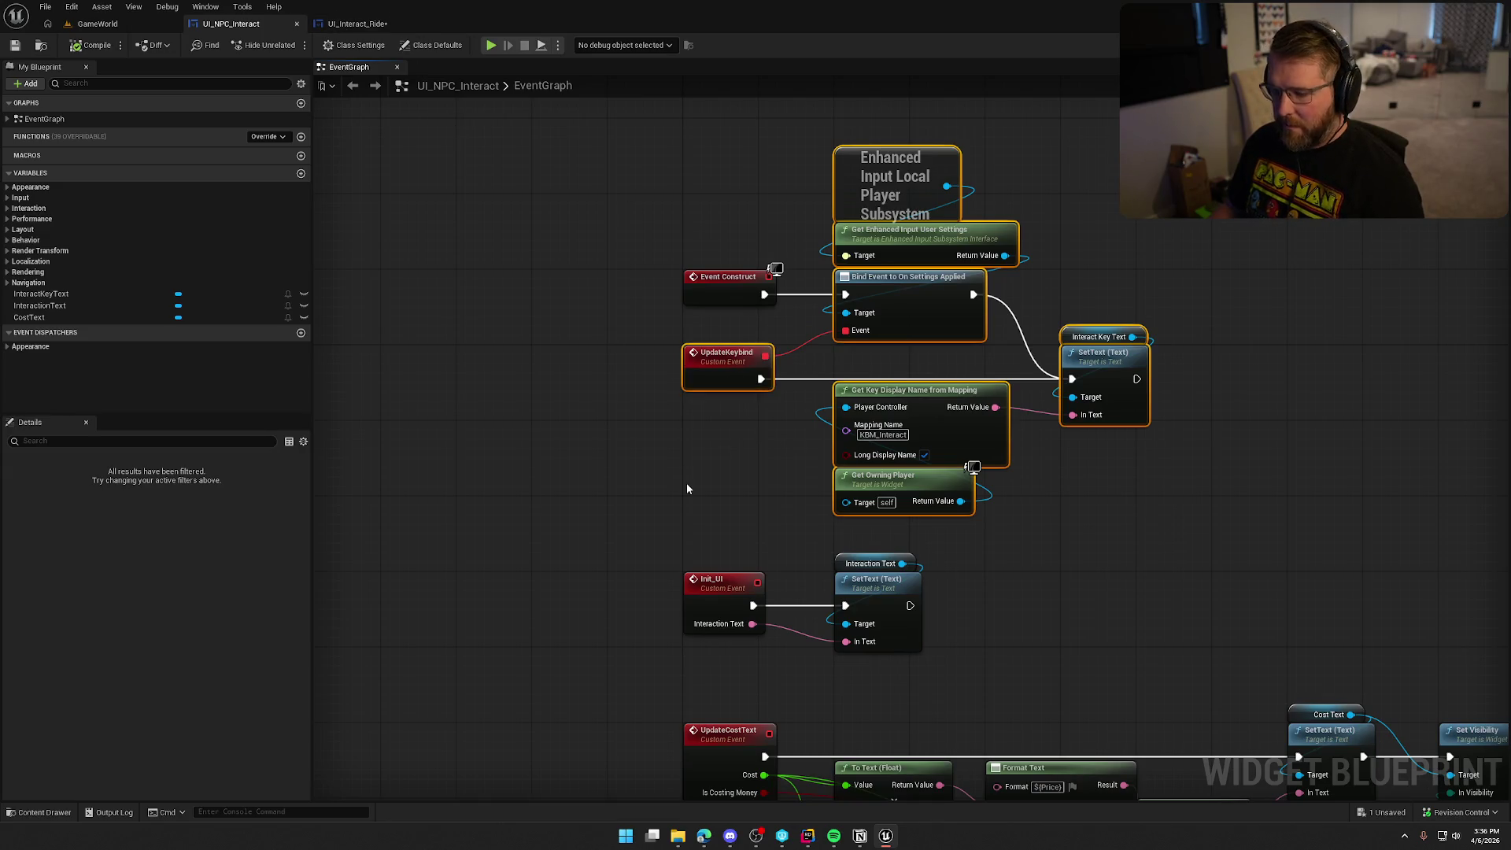
left_click(355, 24)
key("ctrl+v")
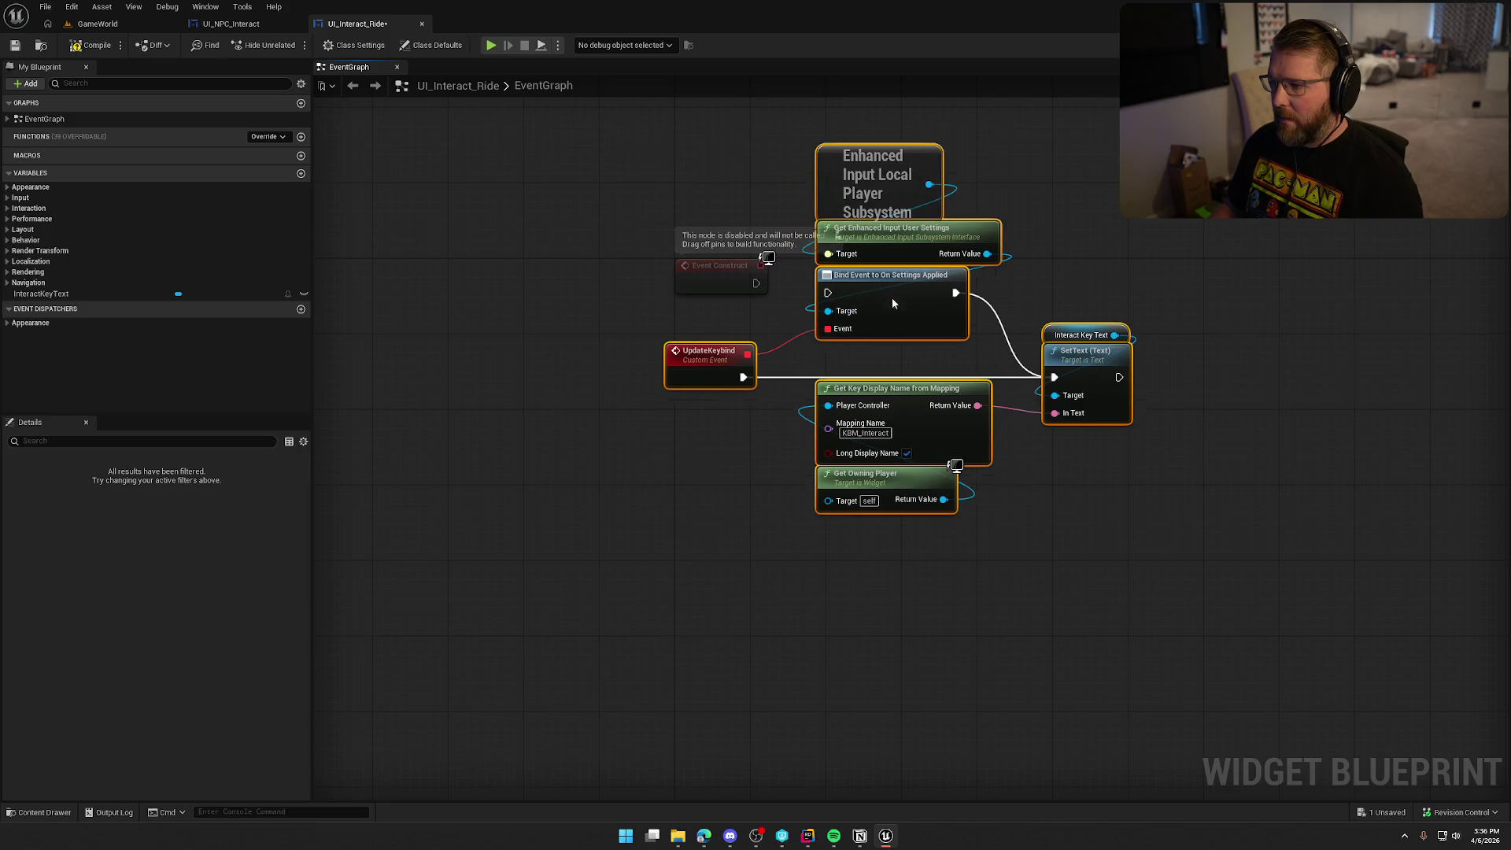
left_click_drag(893, 303, 940, 303)
- Connect Event Construct to the Bind Event node, compile and save, and start a play session
mouse_move(756, 283)
left_mouse_down()
mouse_move(743, 280)
mouse_move(886, 287)
left_mouse_up()
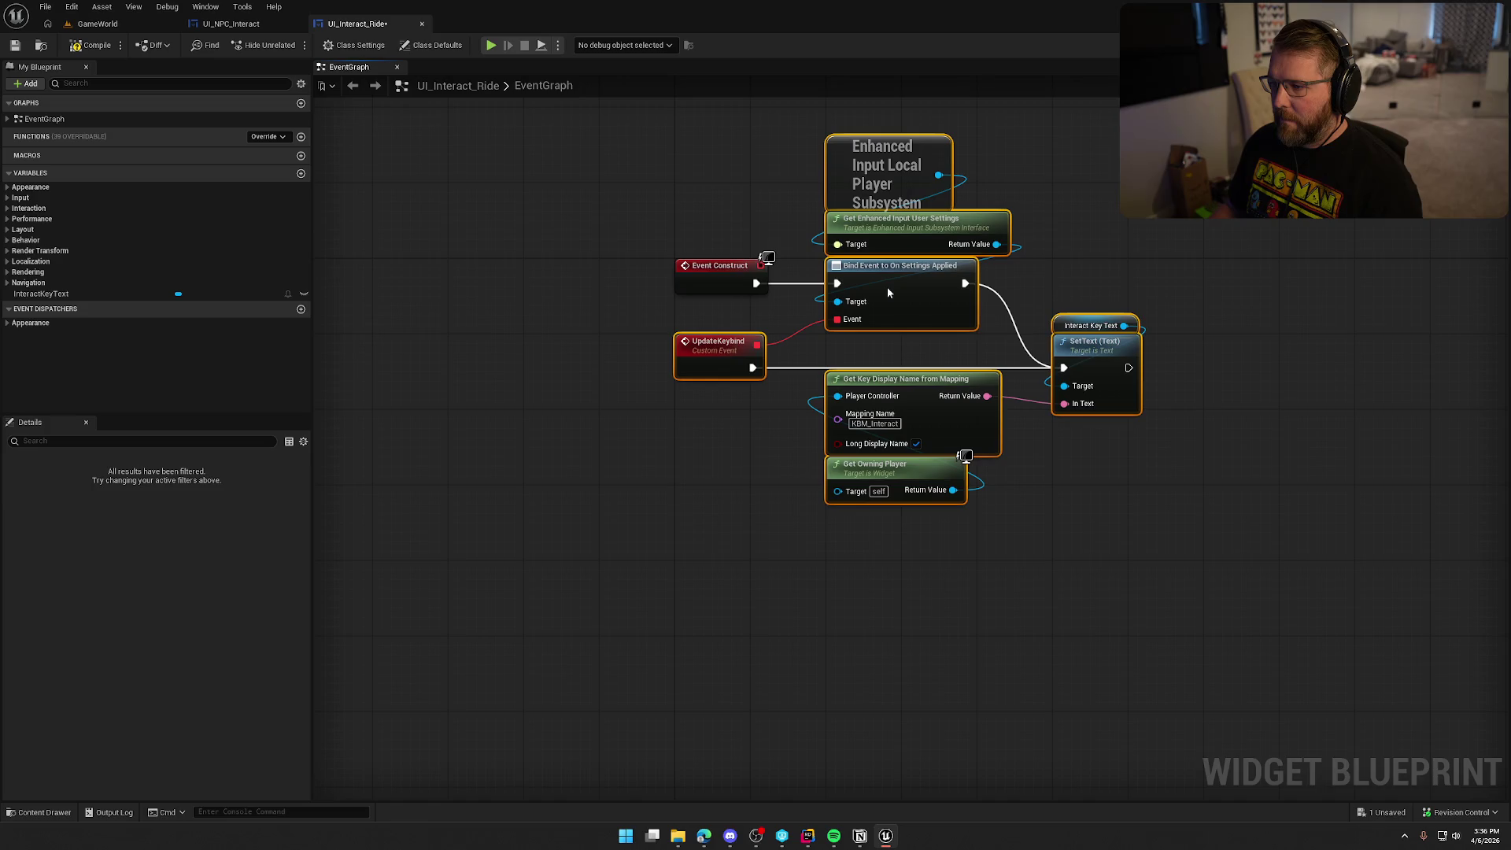
left_click(1249, 328)
left_click_drag(1249, 328, 1188, 385)
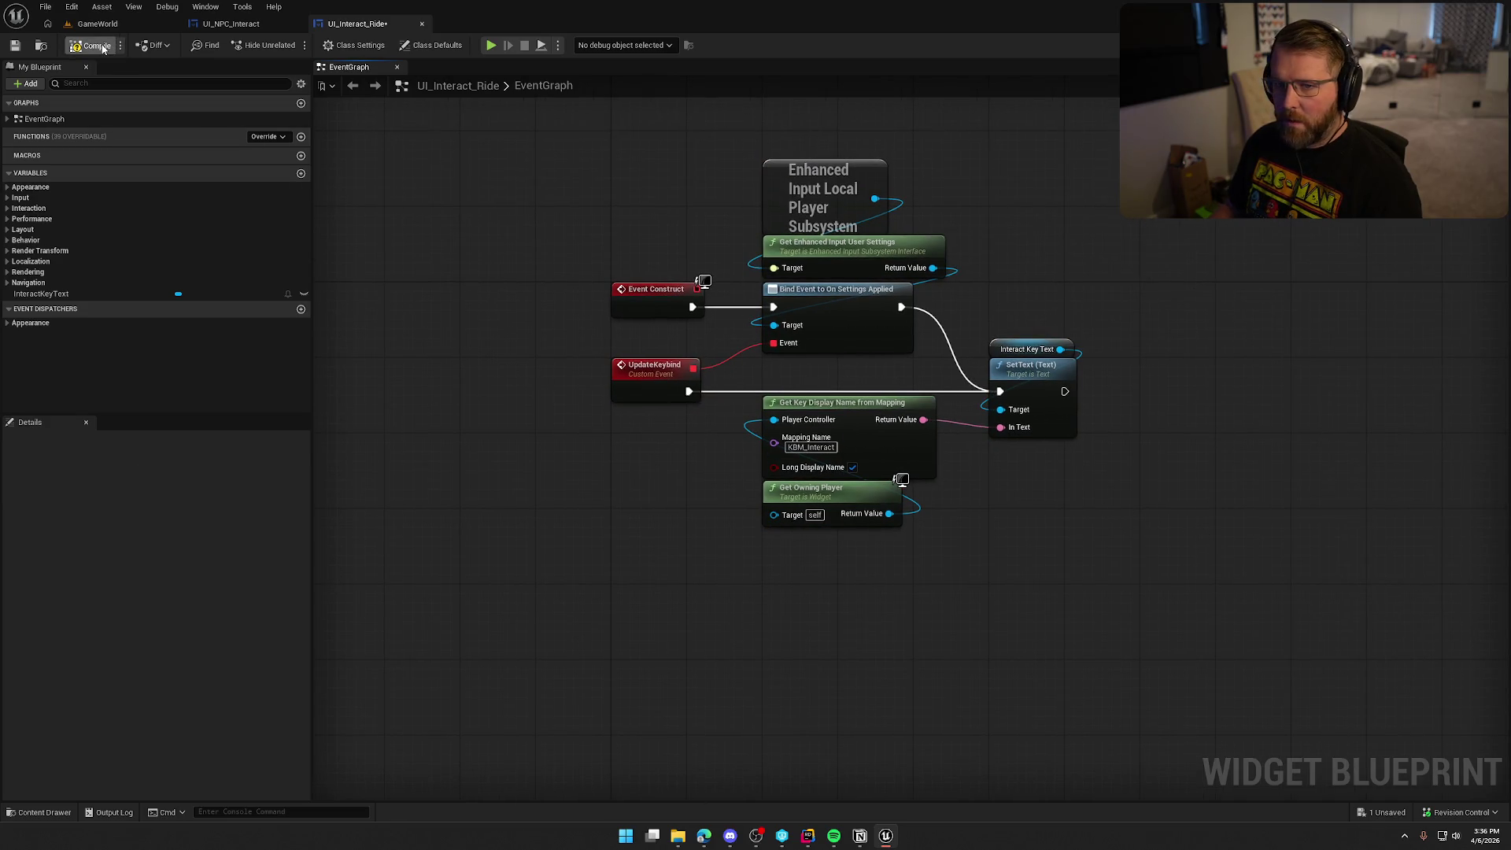
key("ctrl+s")
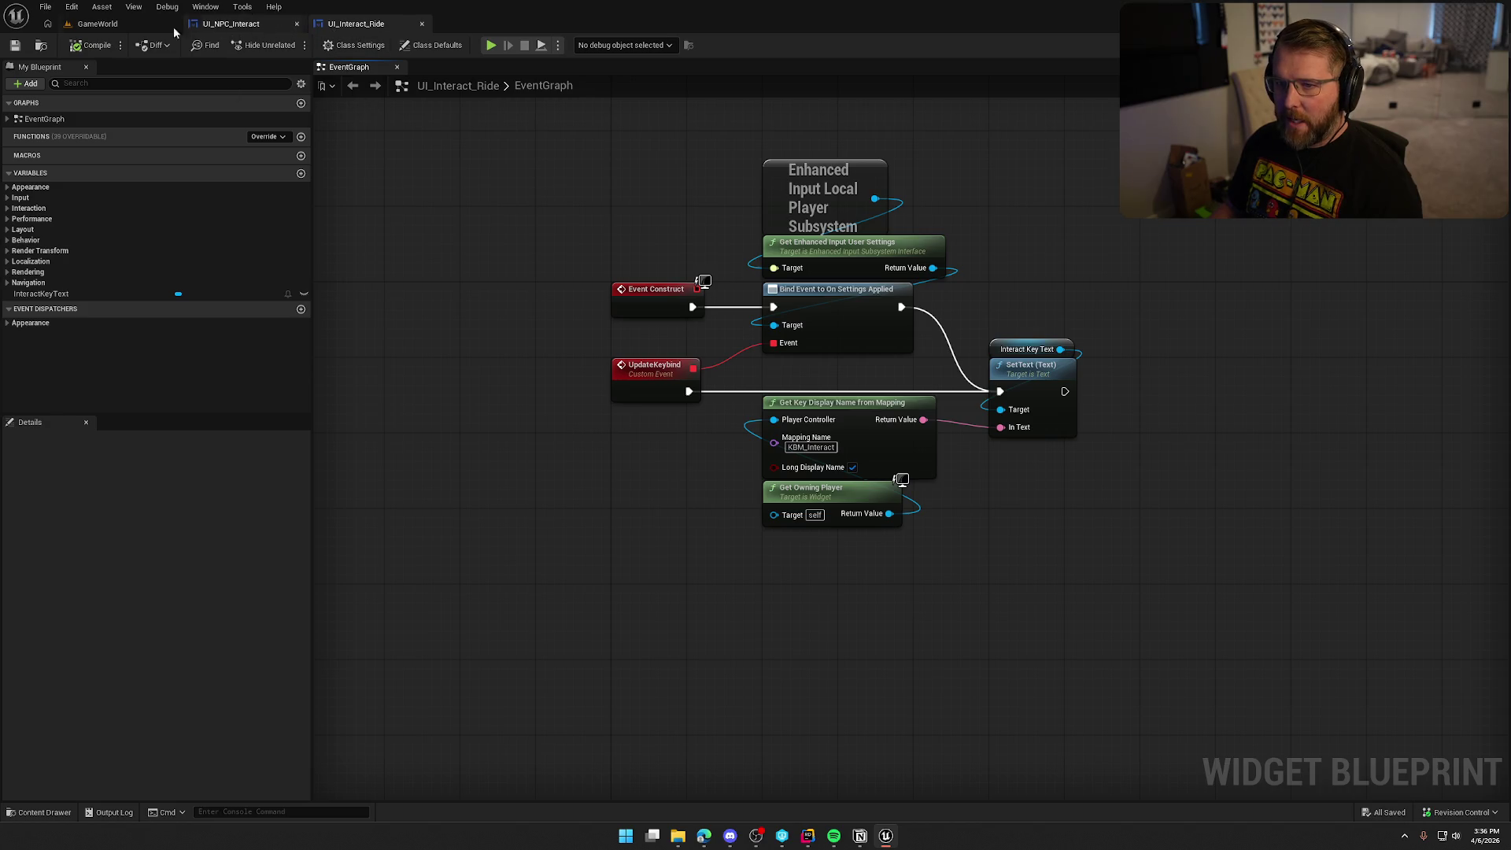
key("ctrl+shift+alt+d")
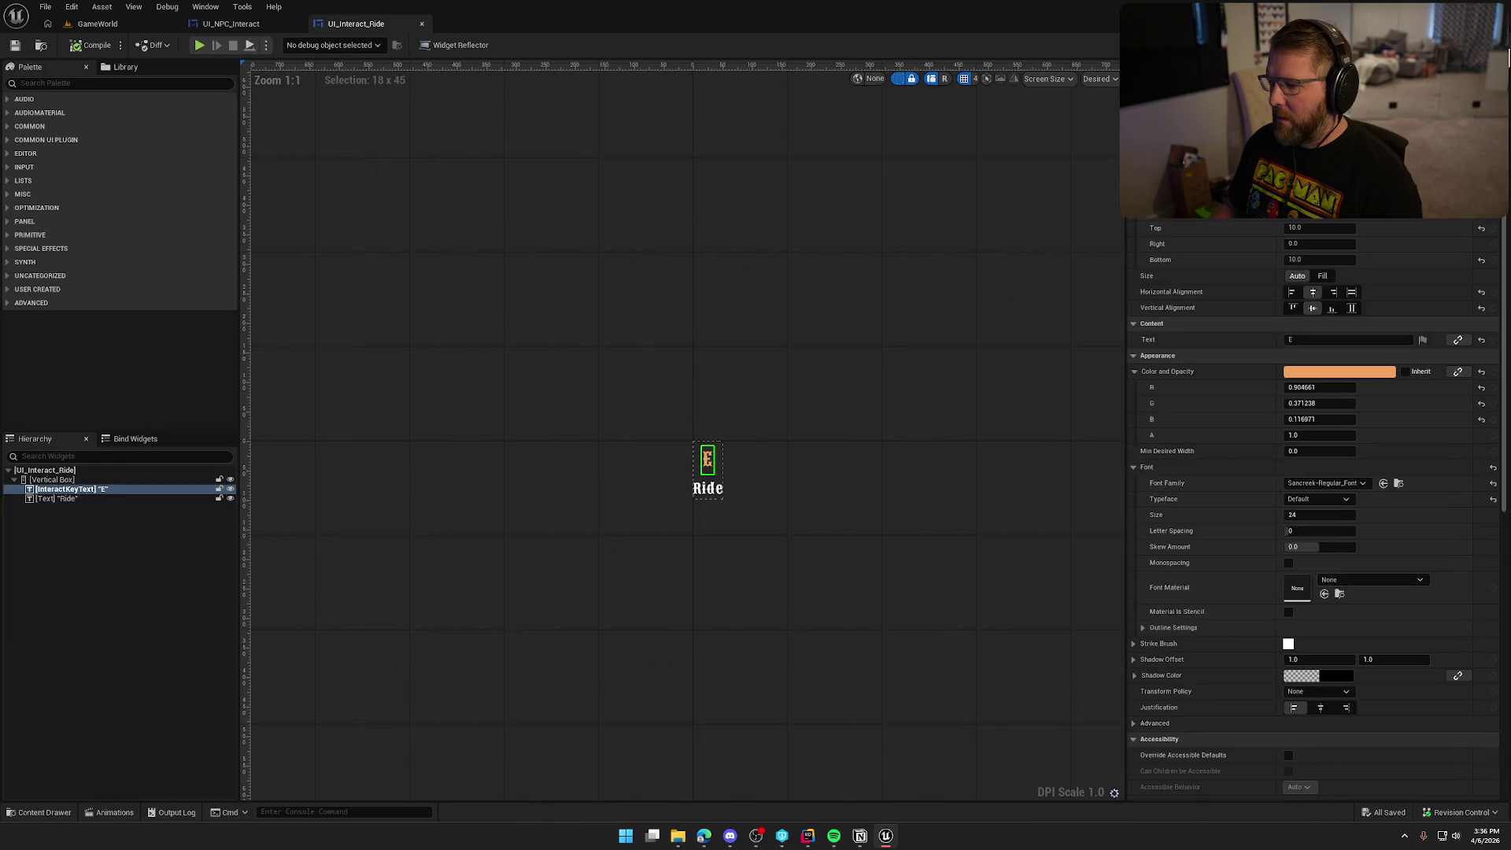
key("alt+p")
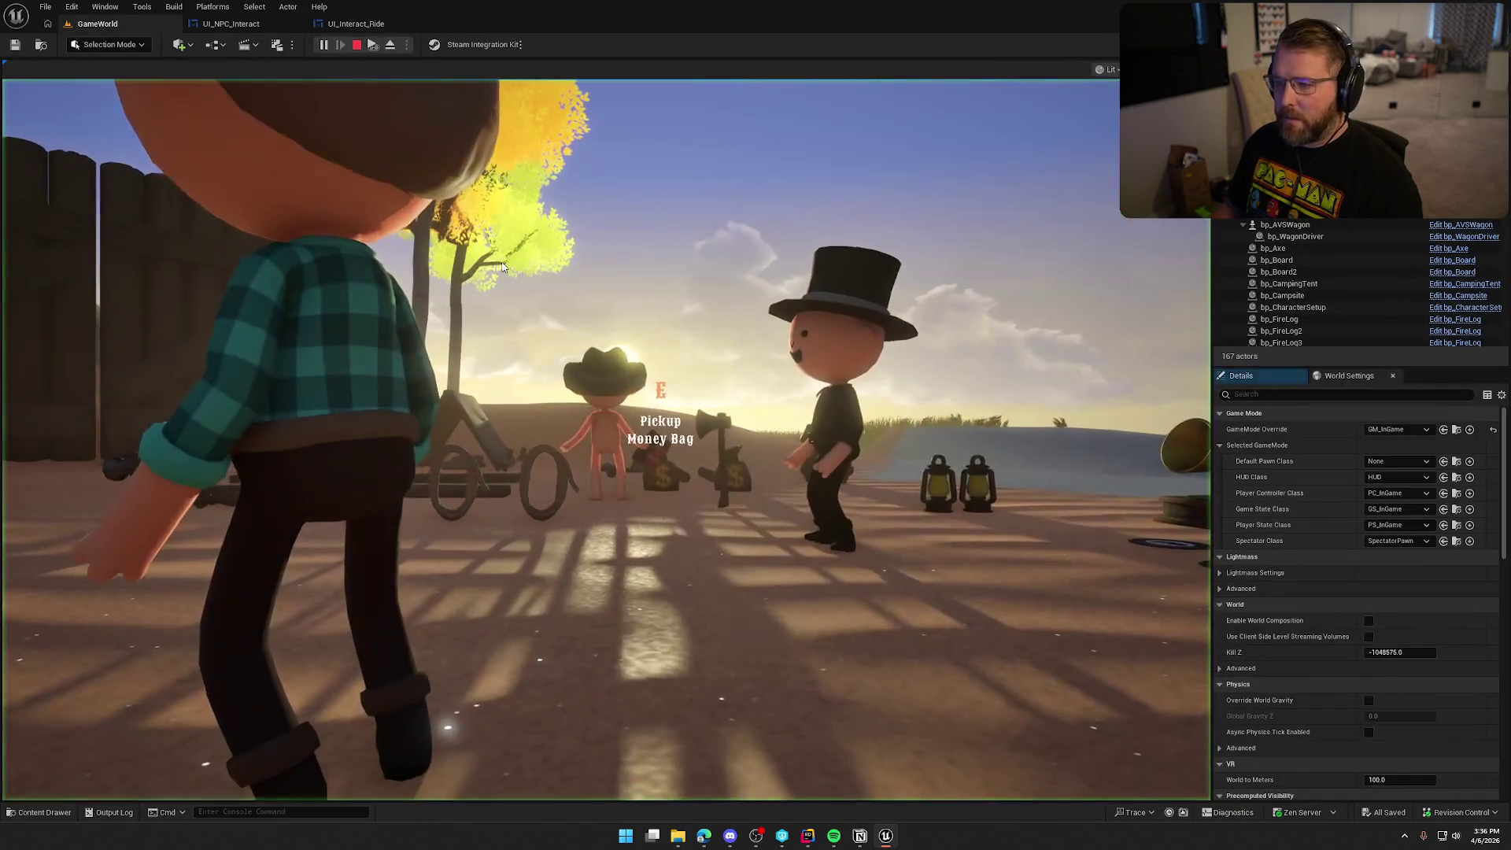
- Focus the running game and walk the character over to the wagon
left_click(503, 268)
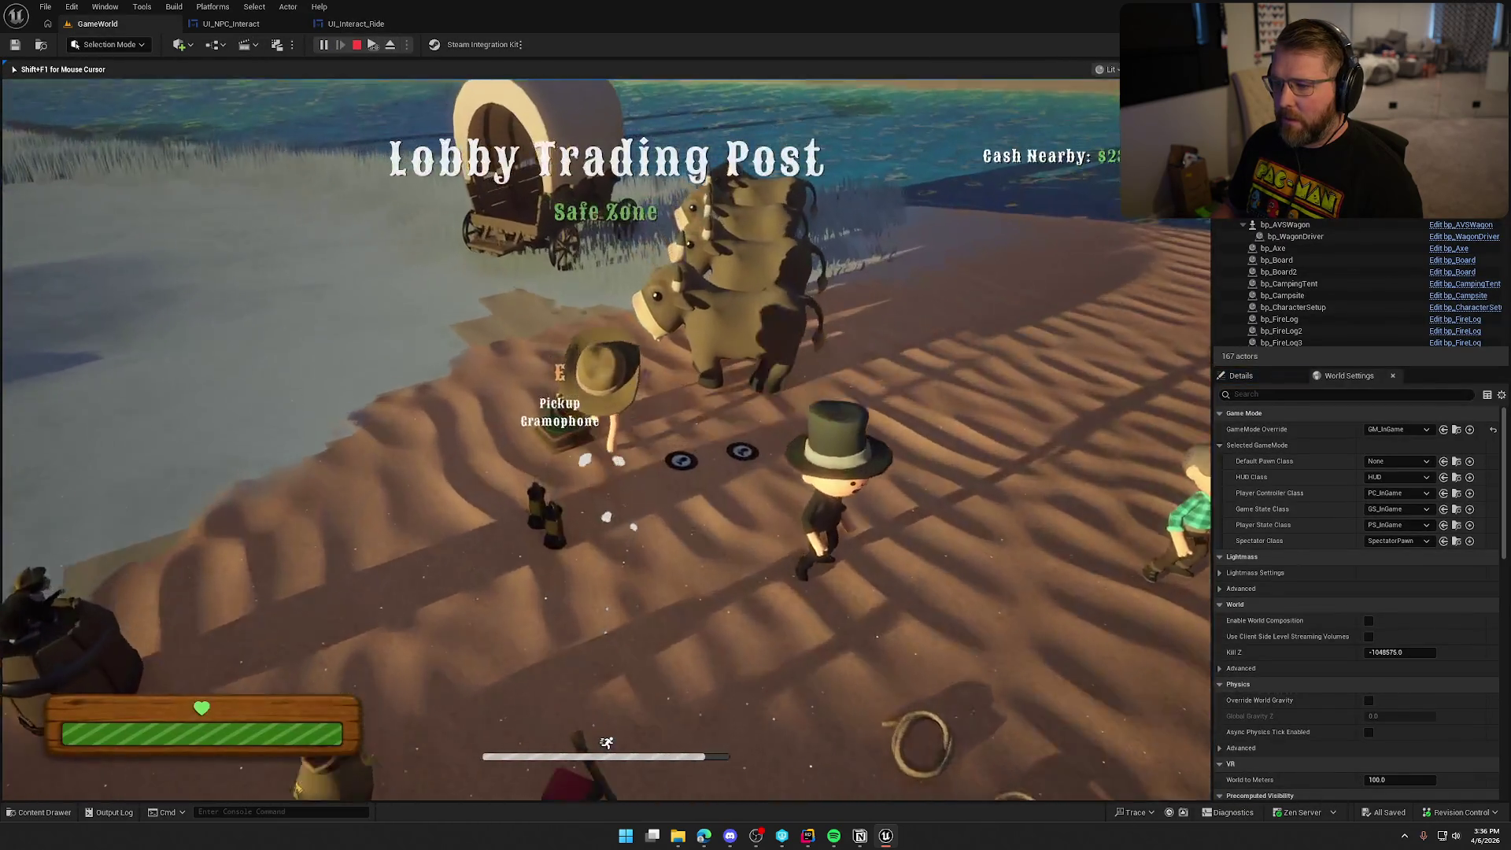
key("w")
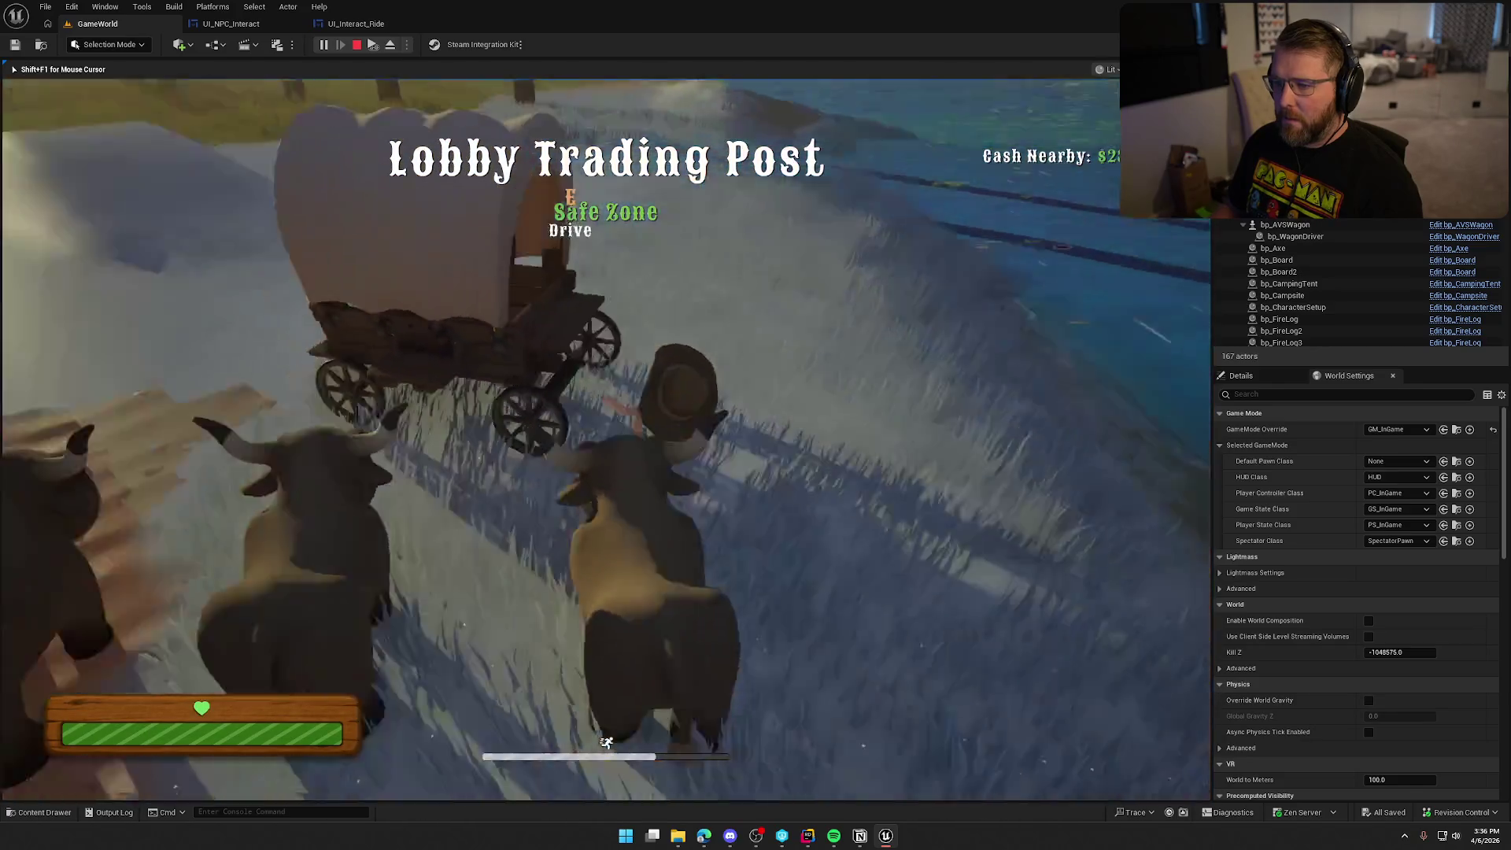
key("w")
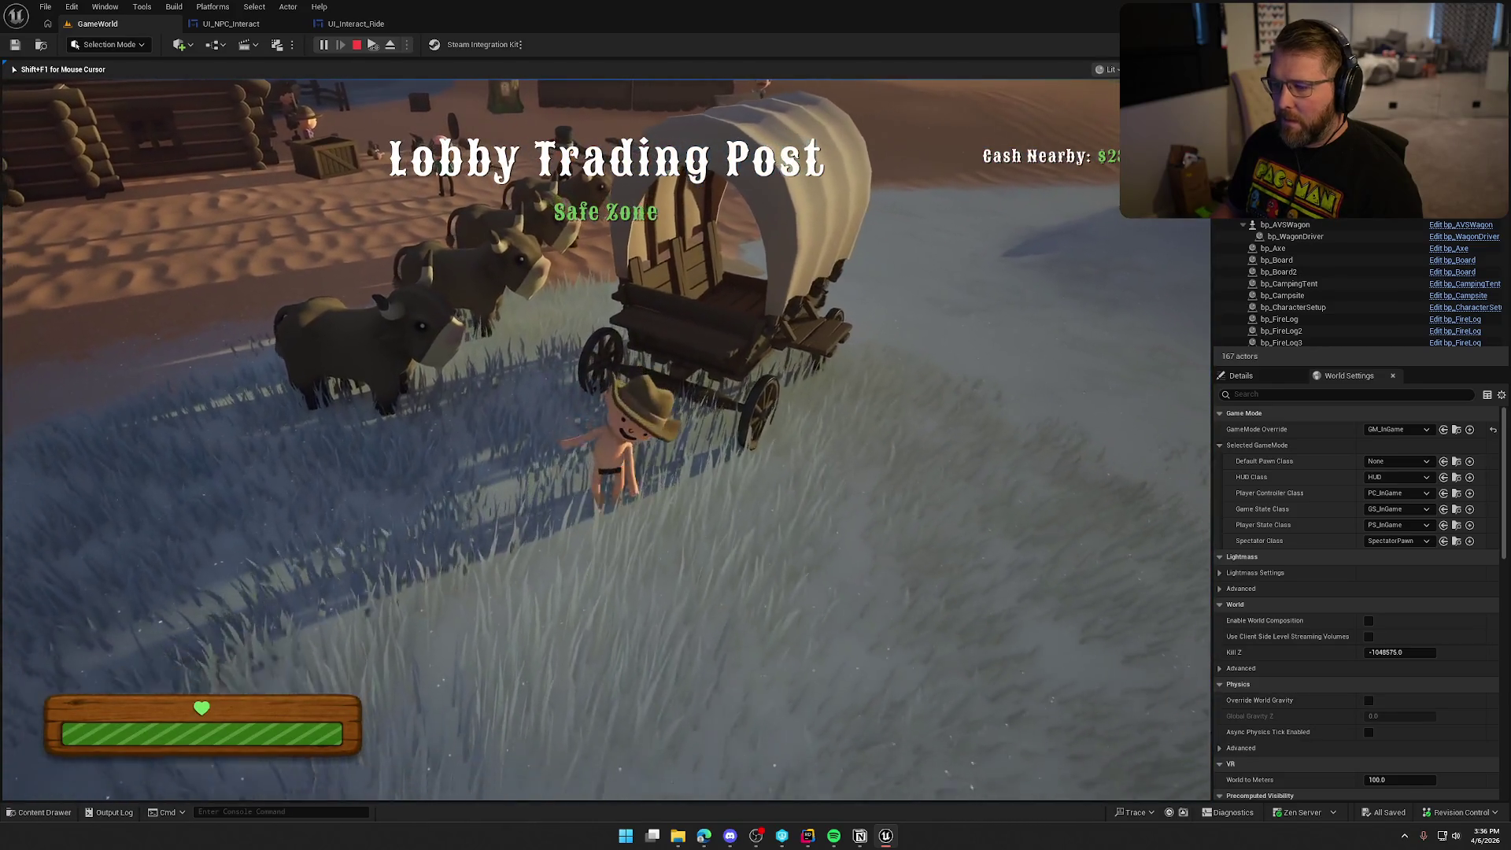
- In the pause menu's keybind settings, rebind Interact to U, apply, and resume
key("Escape")
left_click(619, 359)
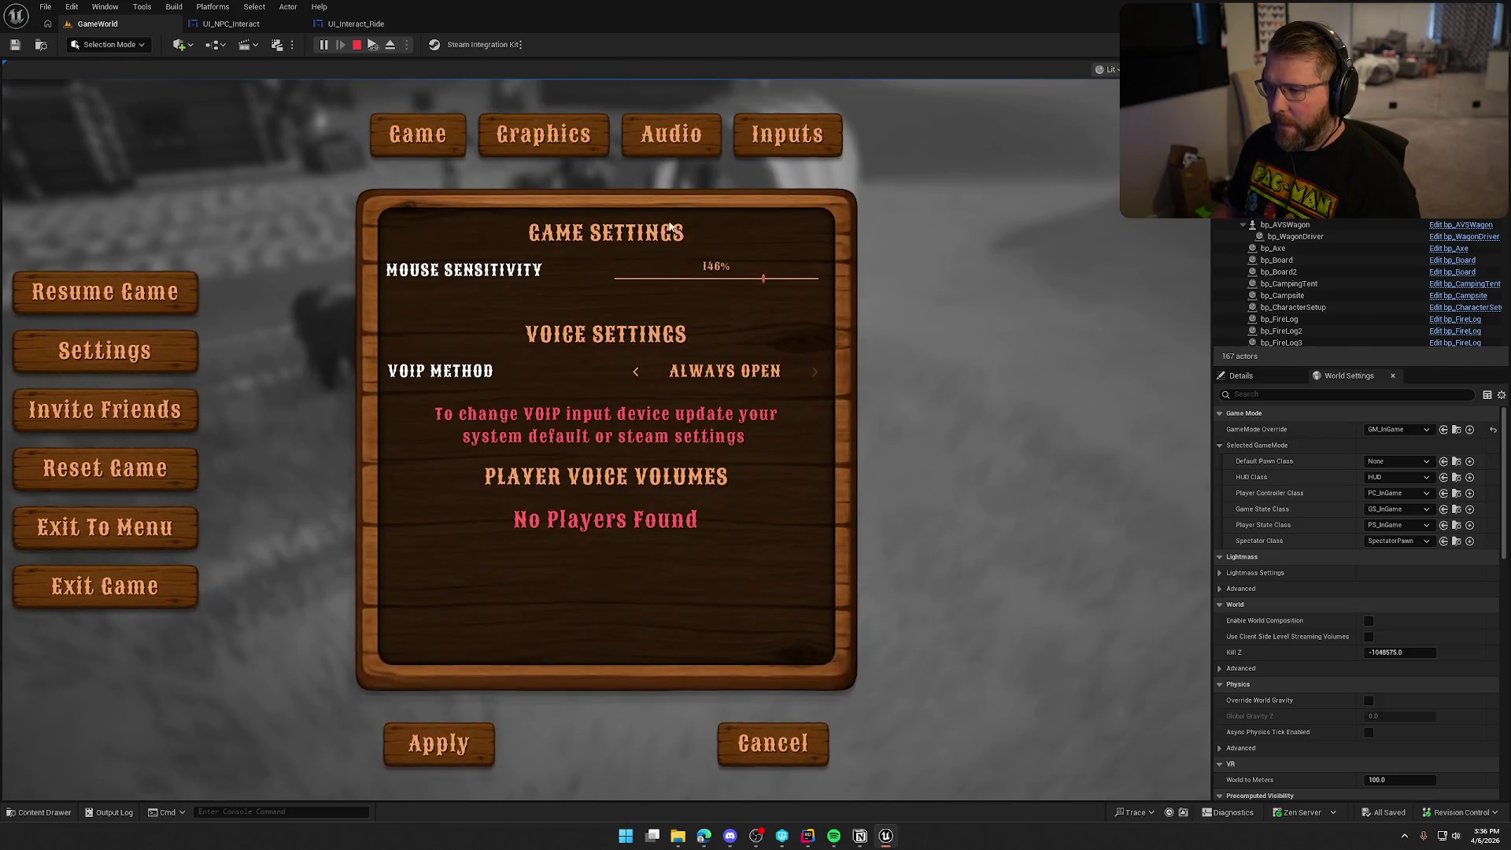
left_click(787, 134)
key("u")
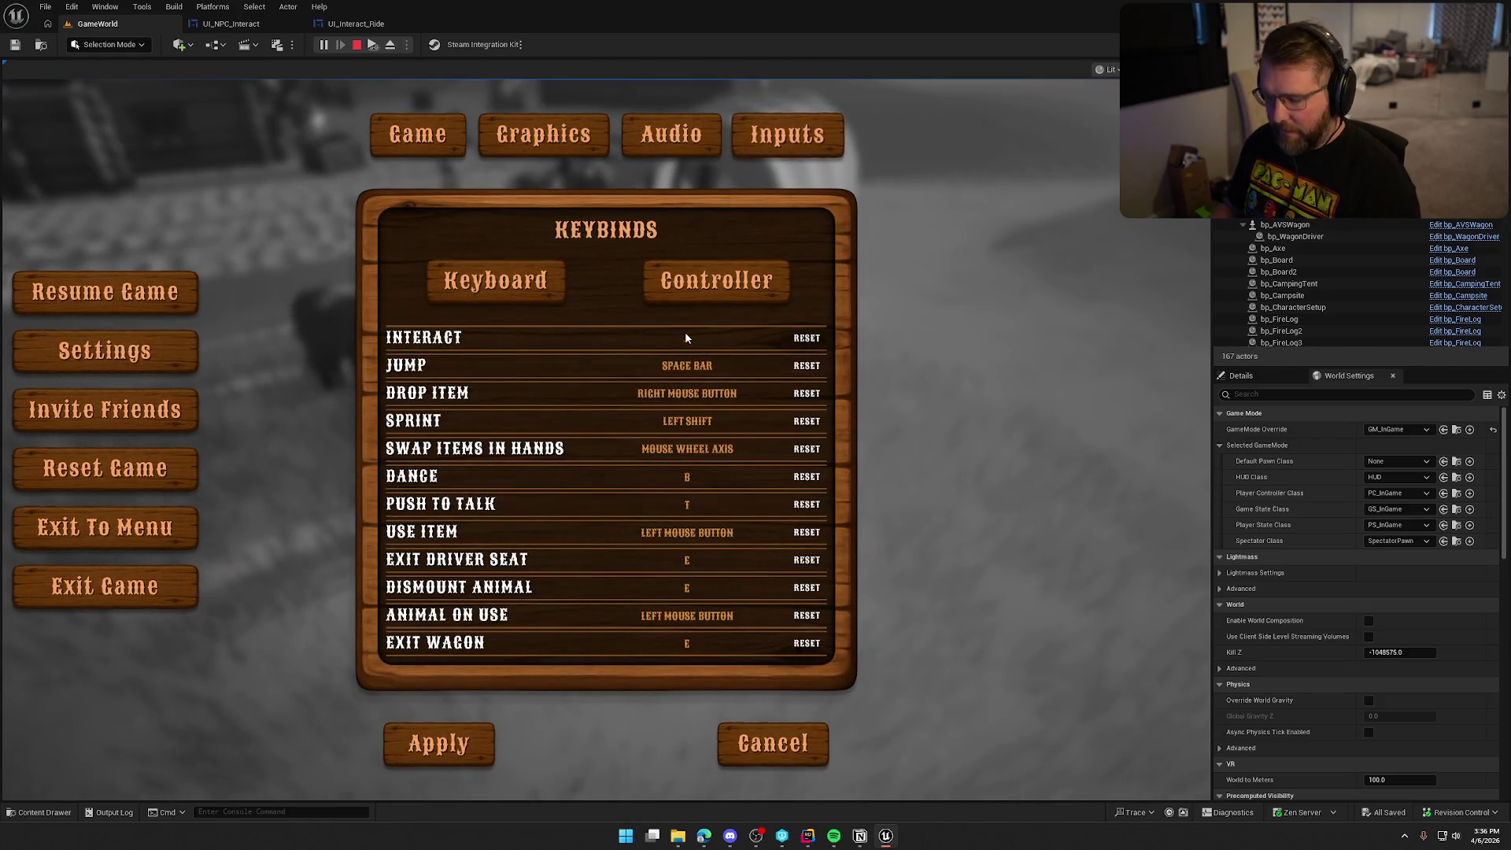
left_click(471, 737)
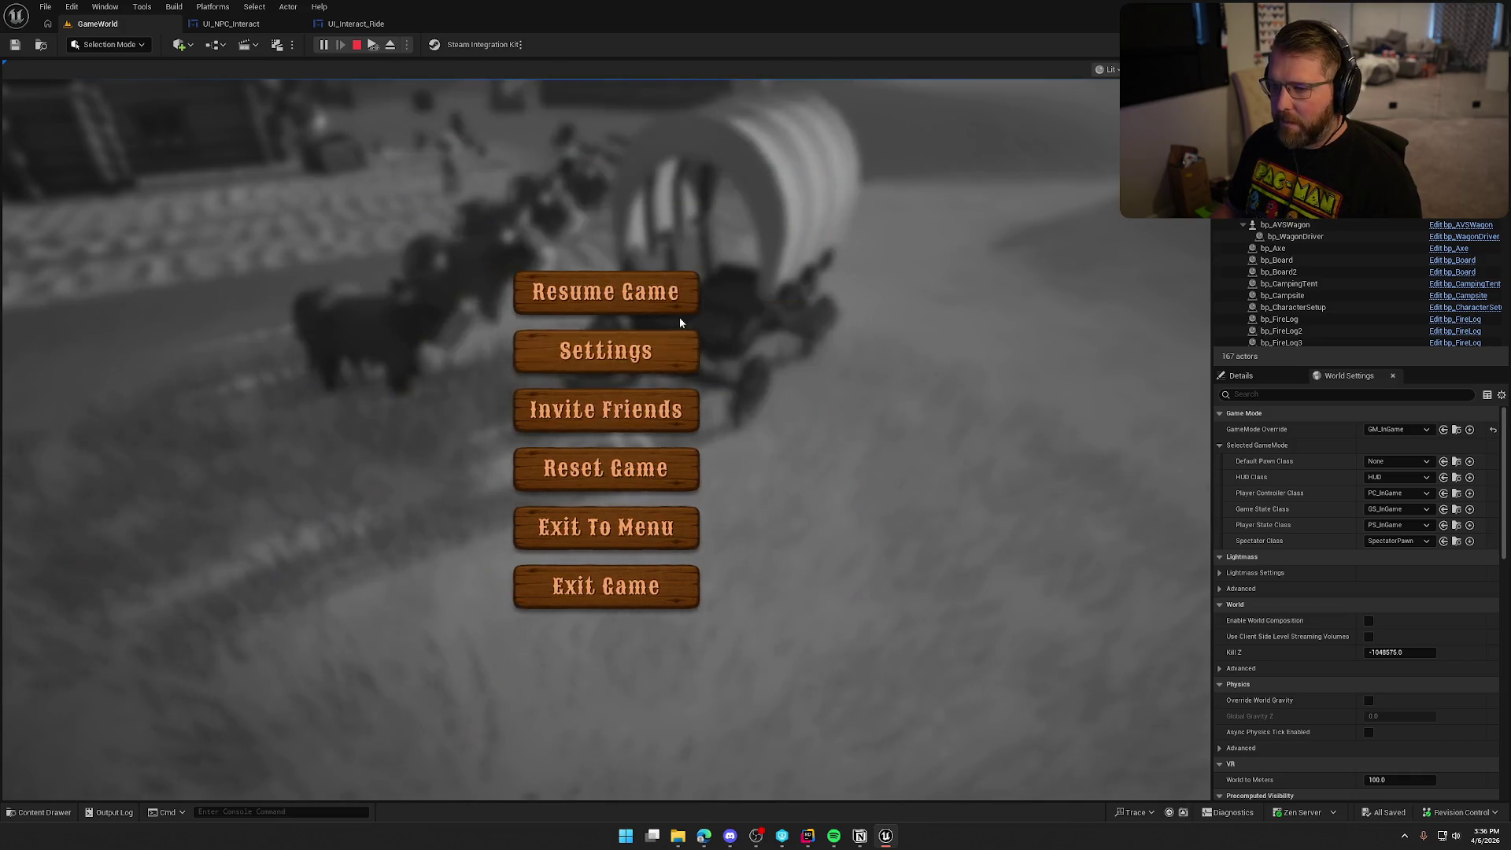
left_click(679, 307)
- Walk to the wagon, an ox and the NPCs to confirm prompts now show U
key("w")
key("shift+w")
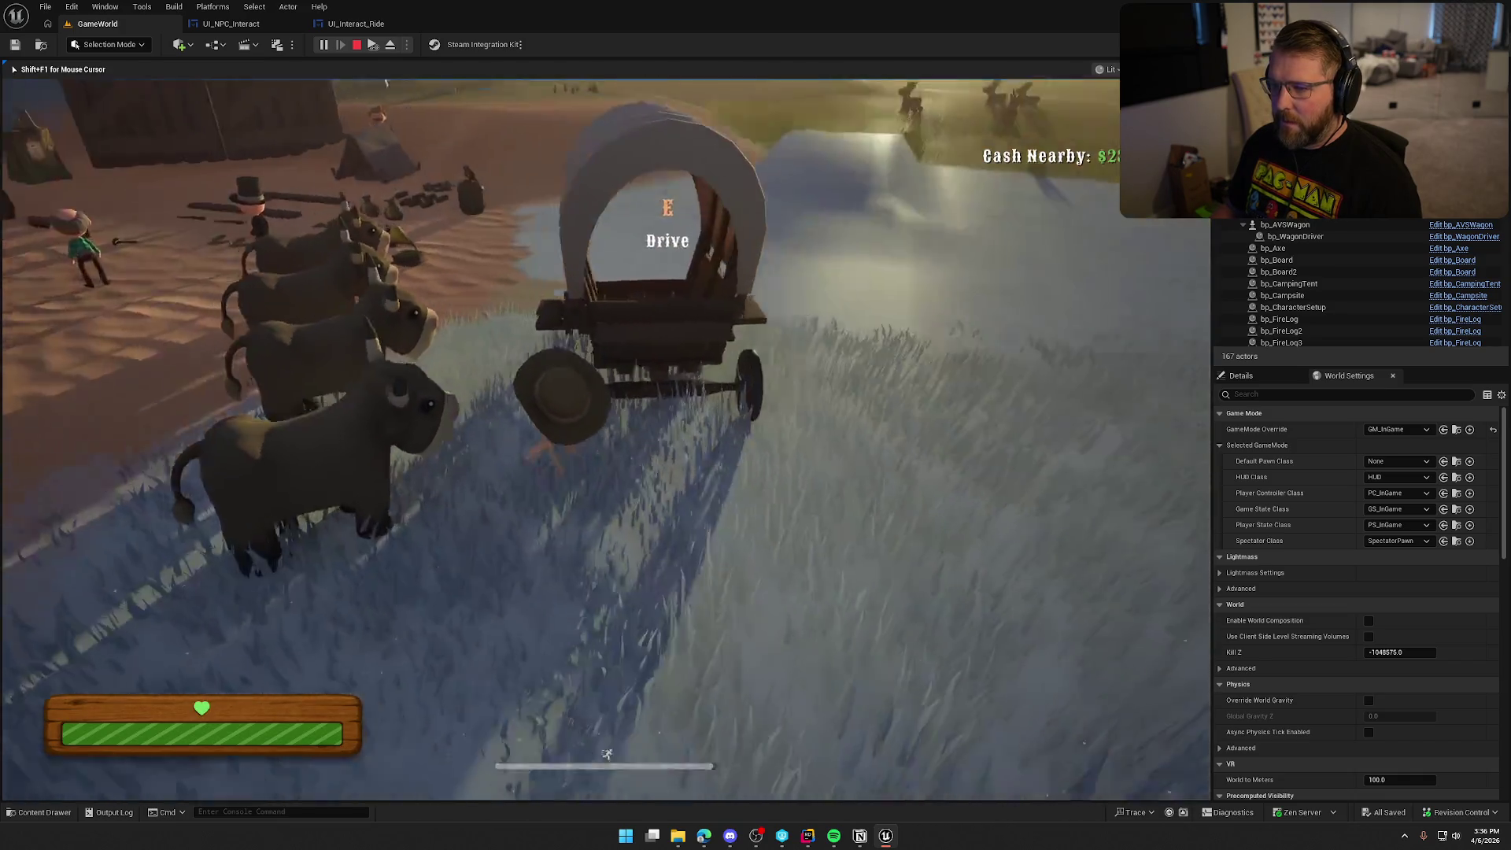
key("shift+w")
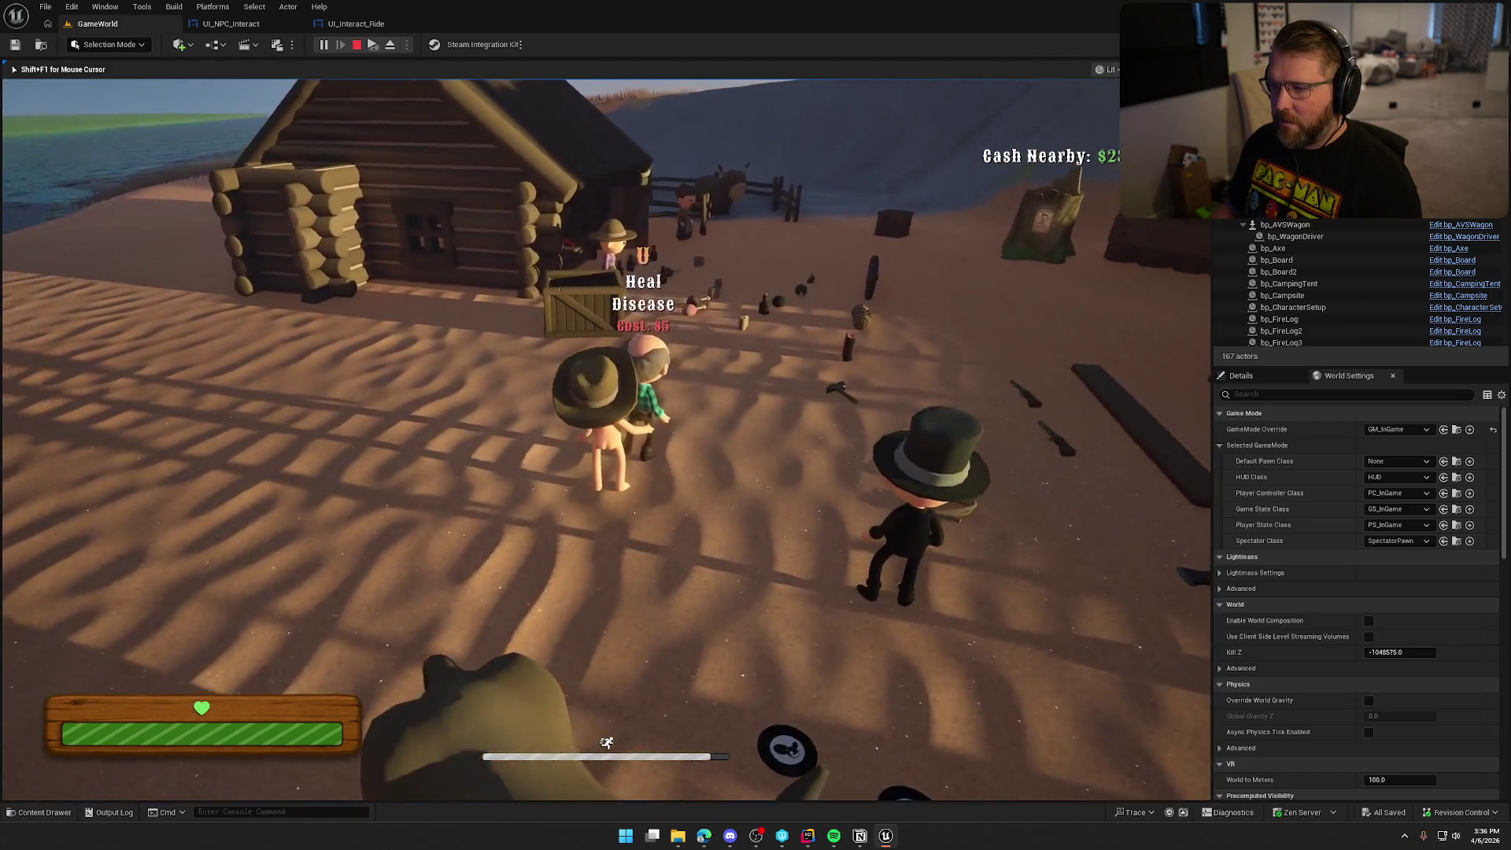
- Stop playing and check UI_Interact_Ride's references in the Reference Viewer, then close it
key("Escape")
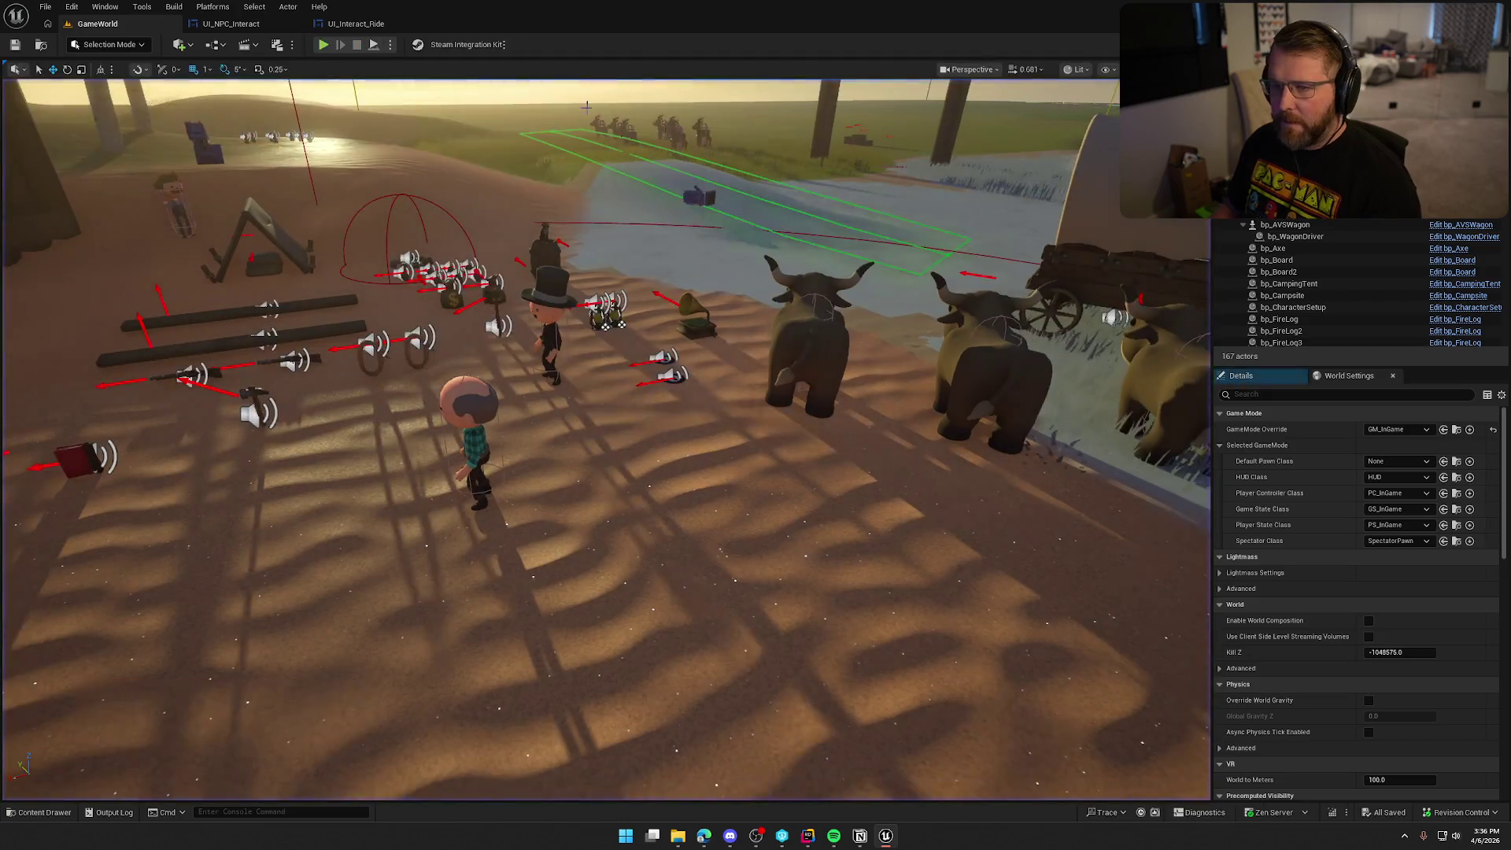
left_click(355, 24)
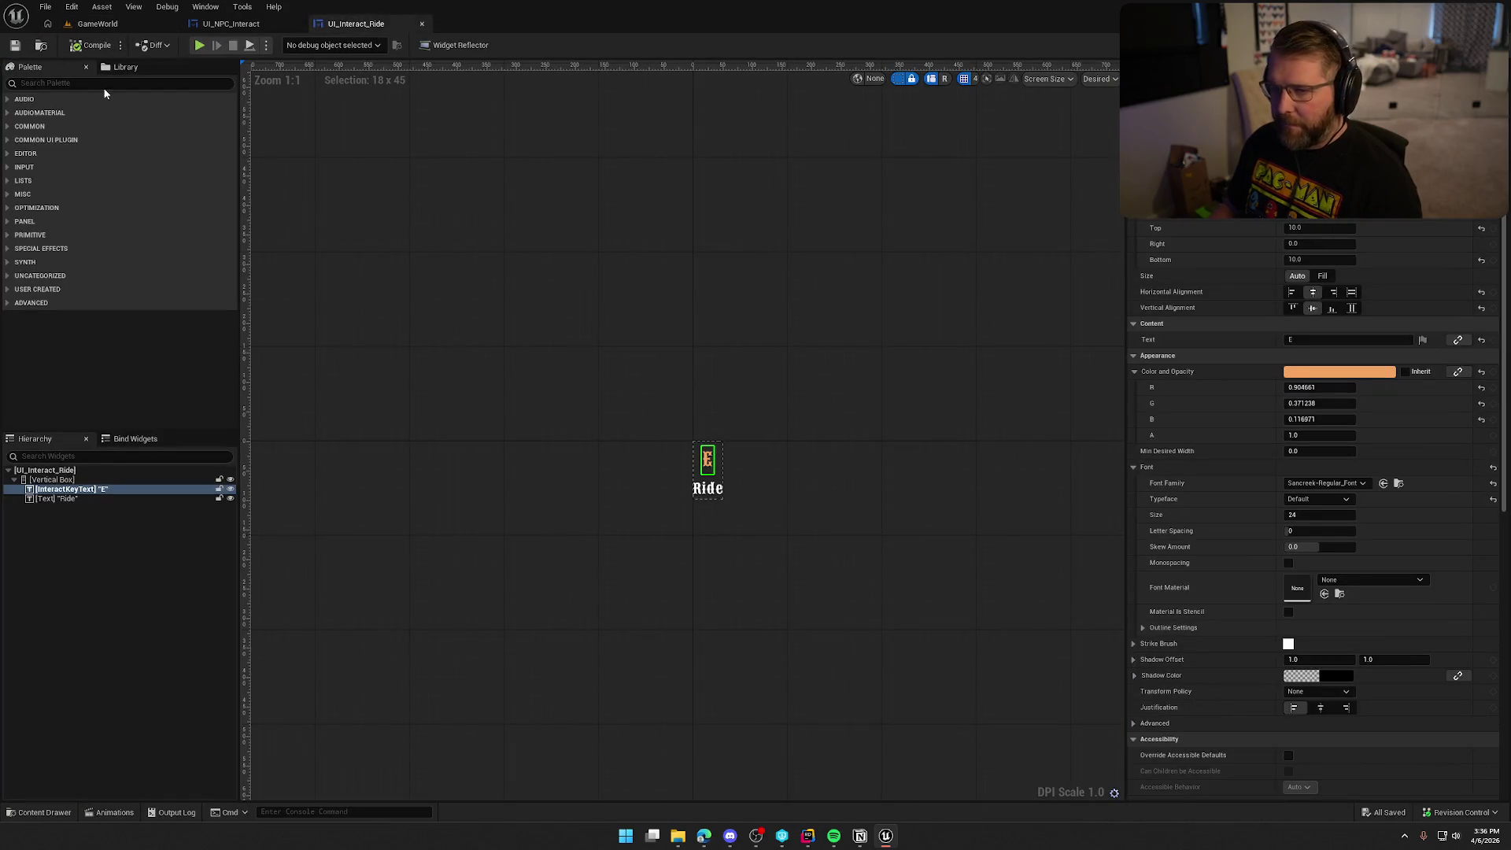
left_click(40, 47)
right_click(724, 602)
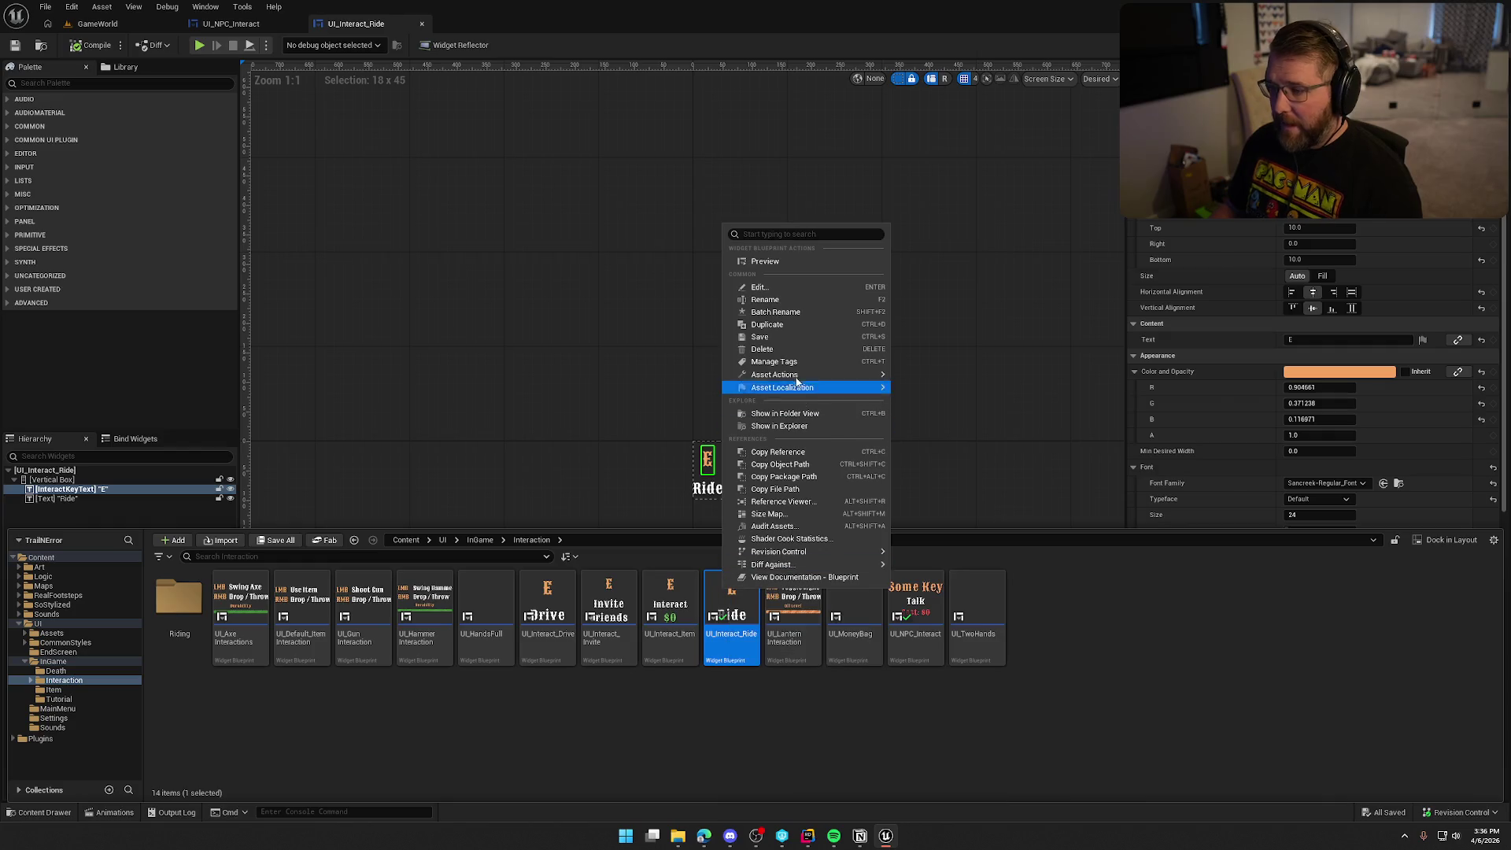
mouse_move(818, 378)
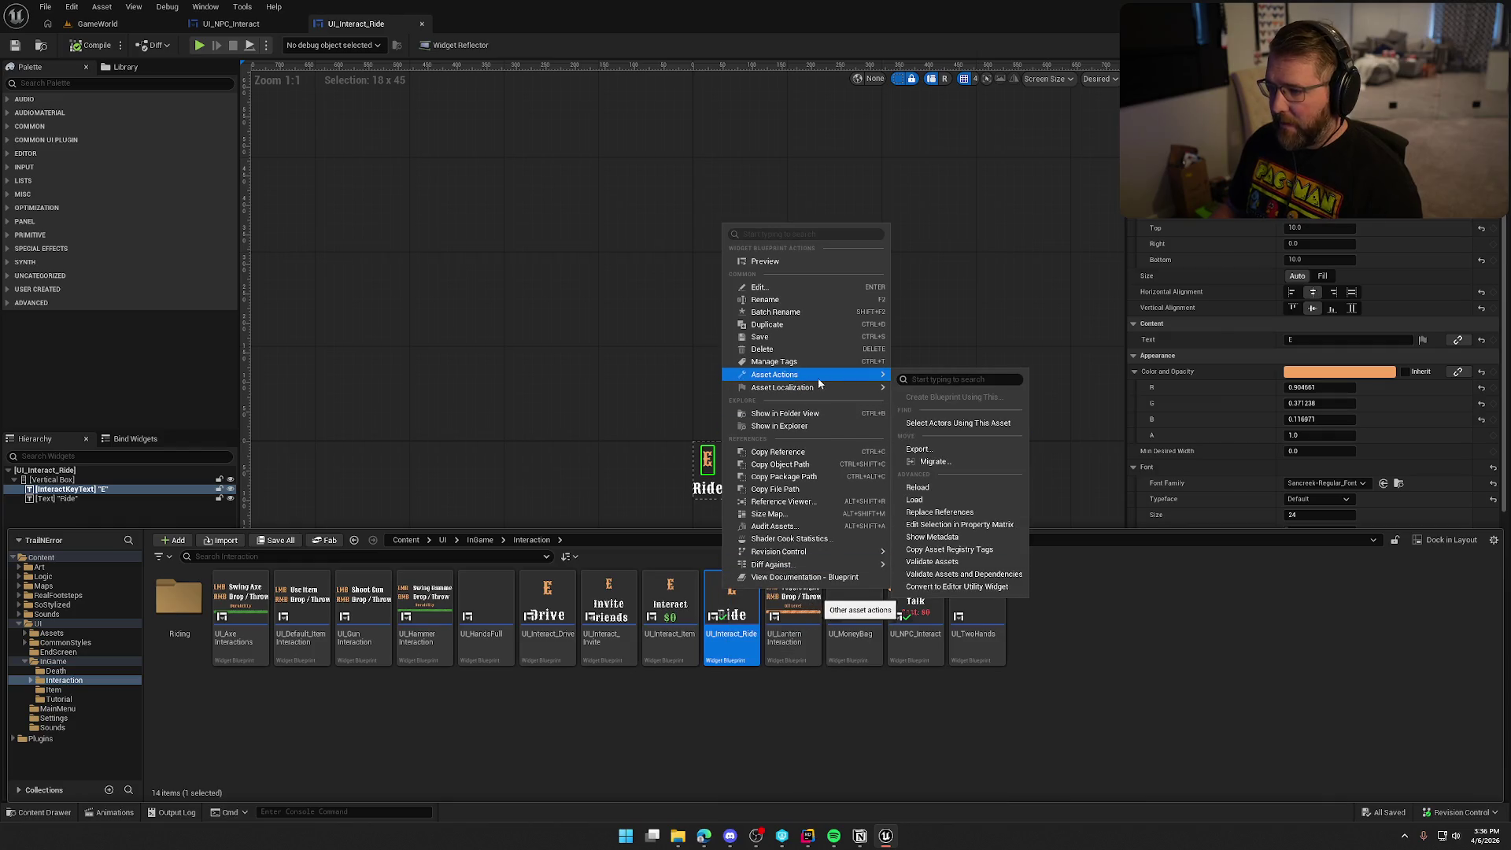
left_click(843, 503)
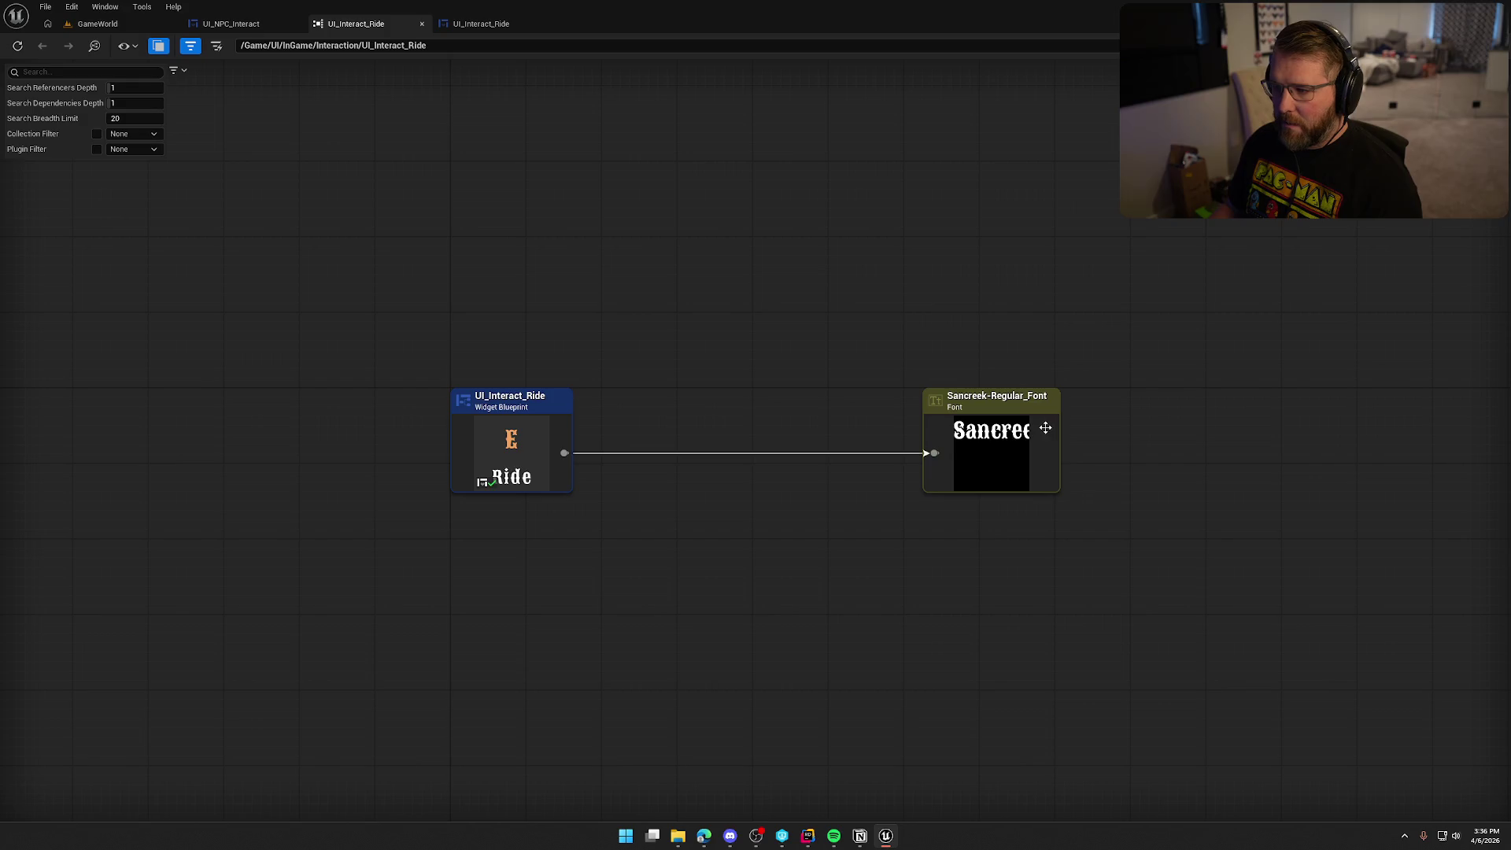
middle_click(352, 24)
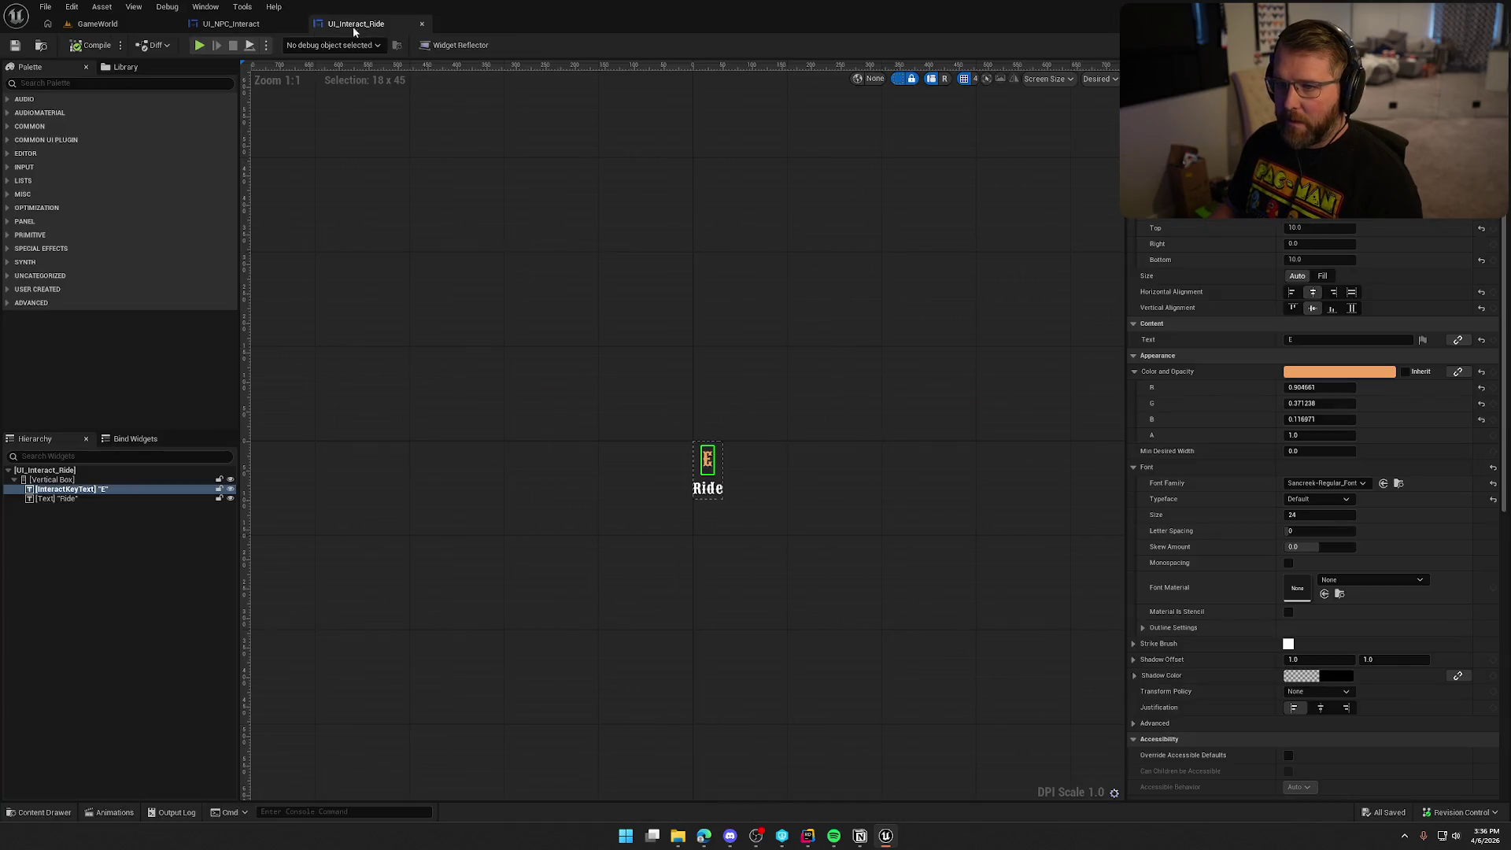
- Force-delete the UI_Interact_Ride asset from the Interaction folder
left_click(98, 23)
key("ctrl+space")
left_click(736, 626)
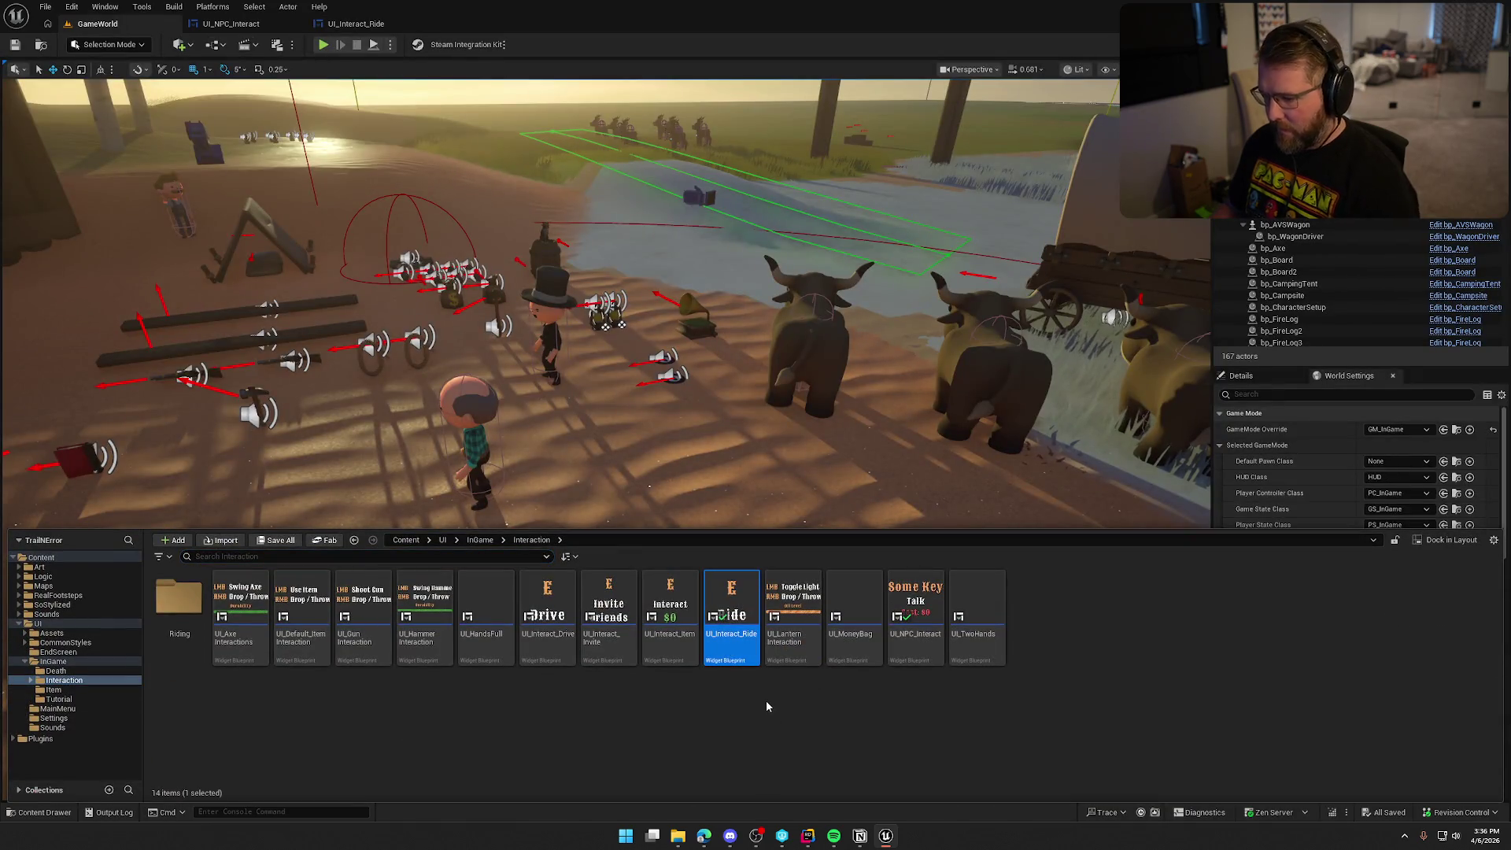
key("Delete")
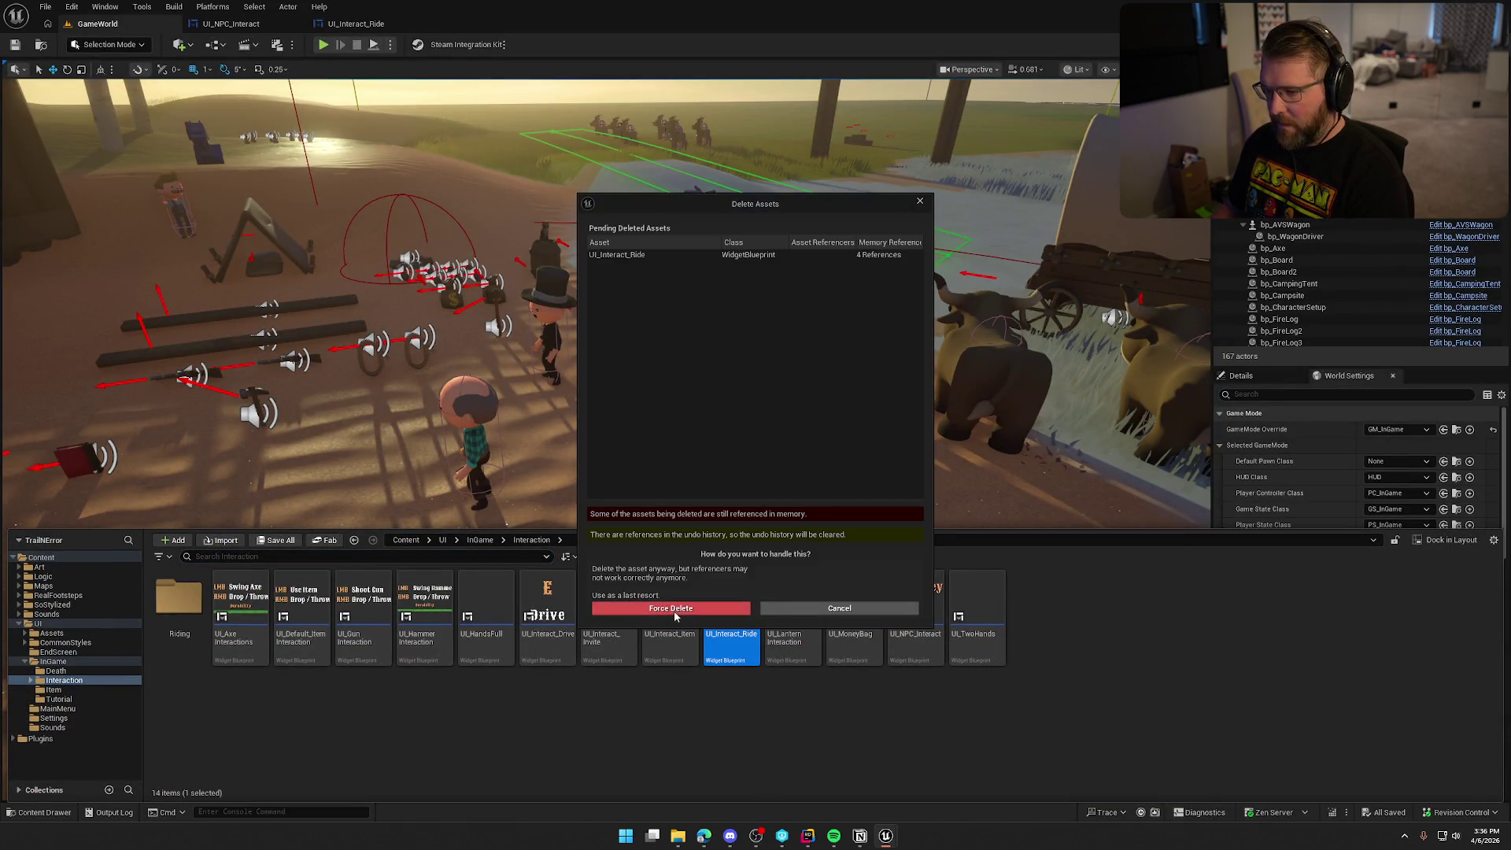
left_click(674, 608)
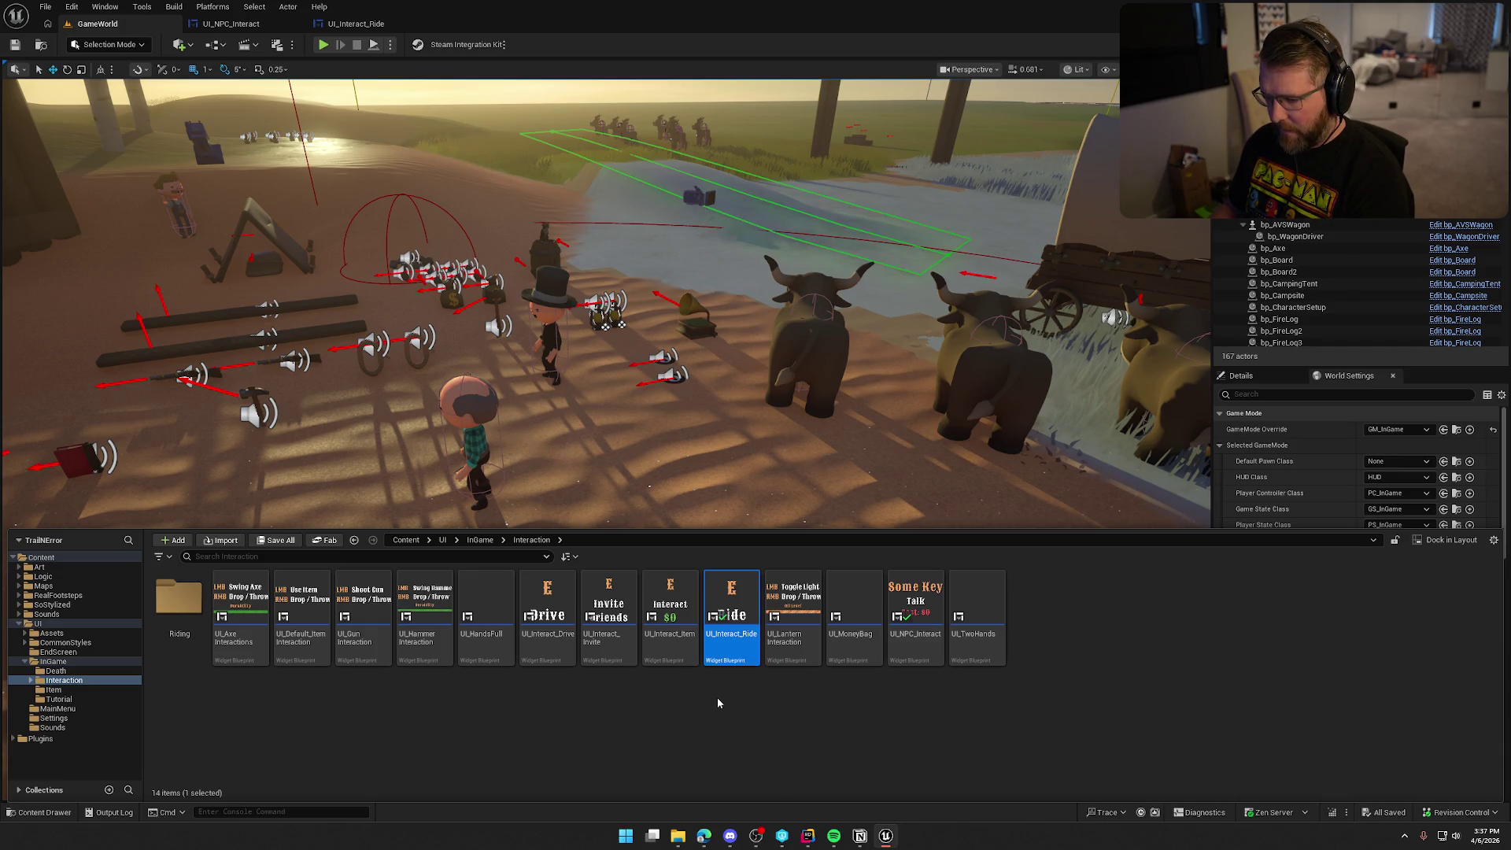
- Open the UI_Interact_Item widget from the Content Drawer
key("ctrl+space")
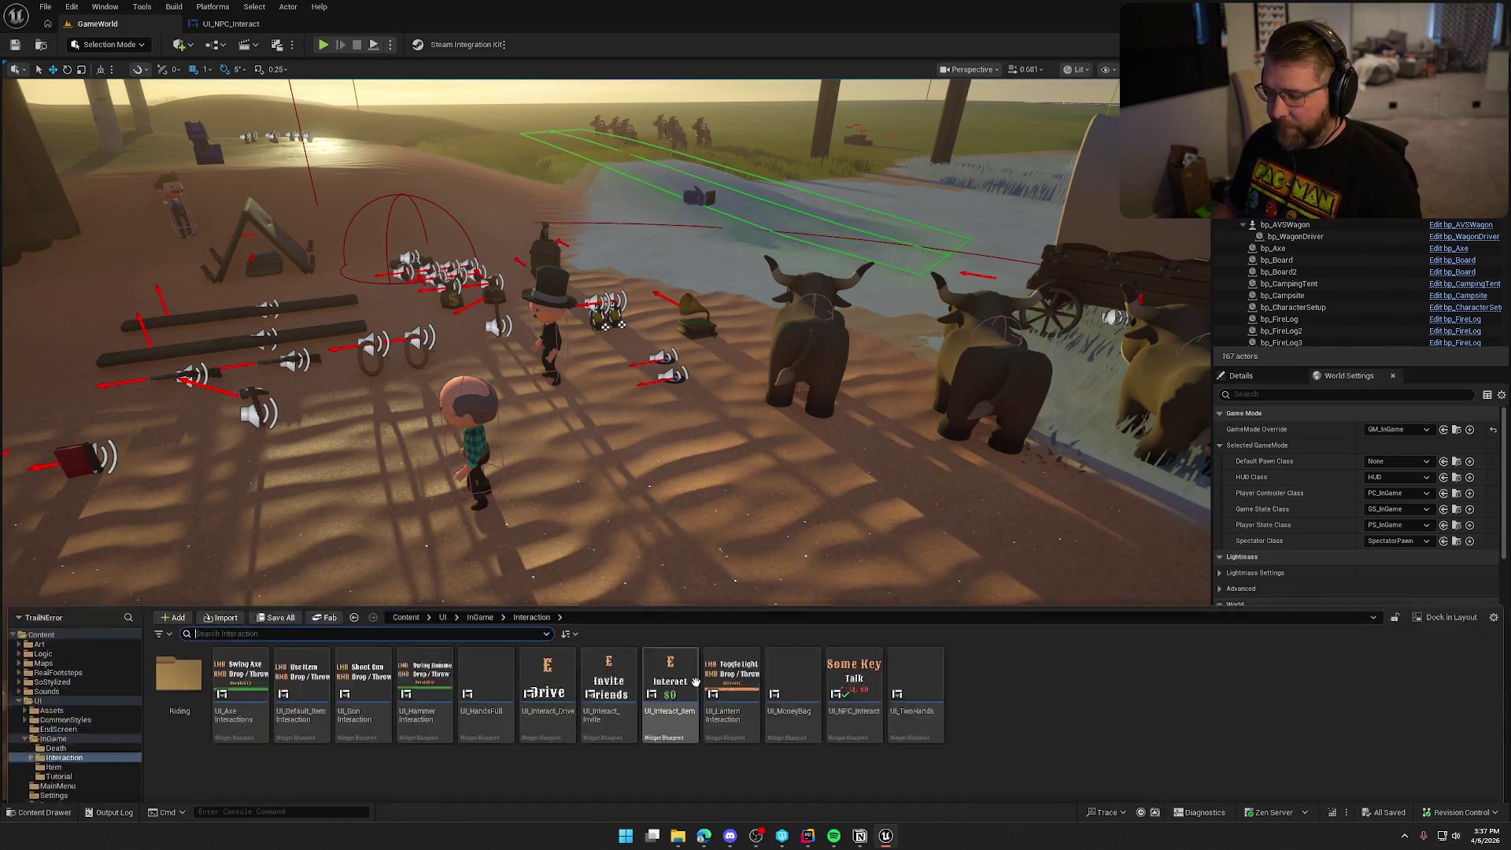
left_click(676, 645)
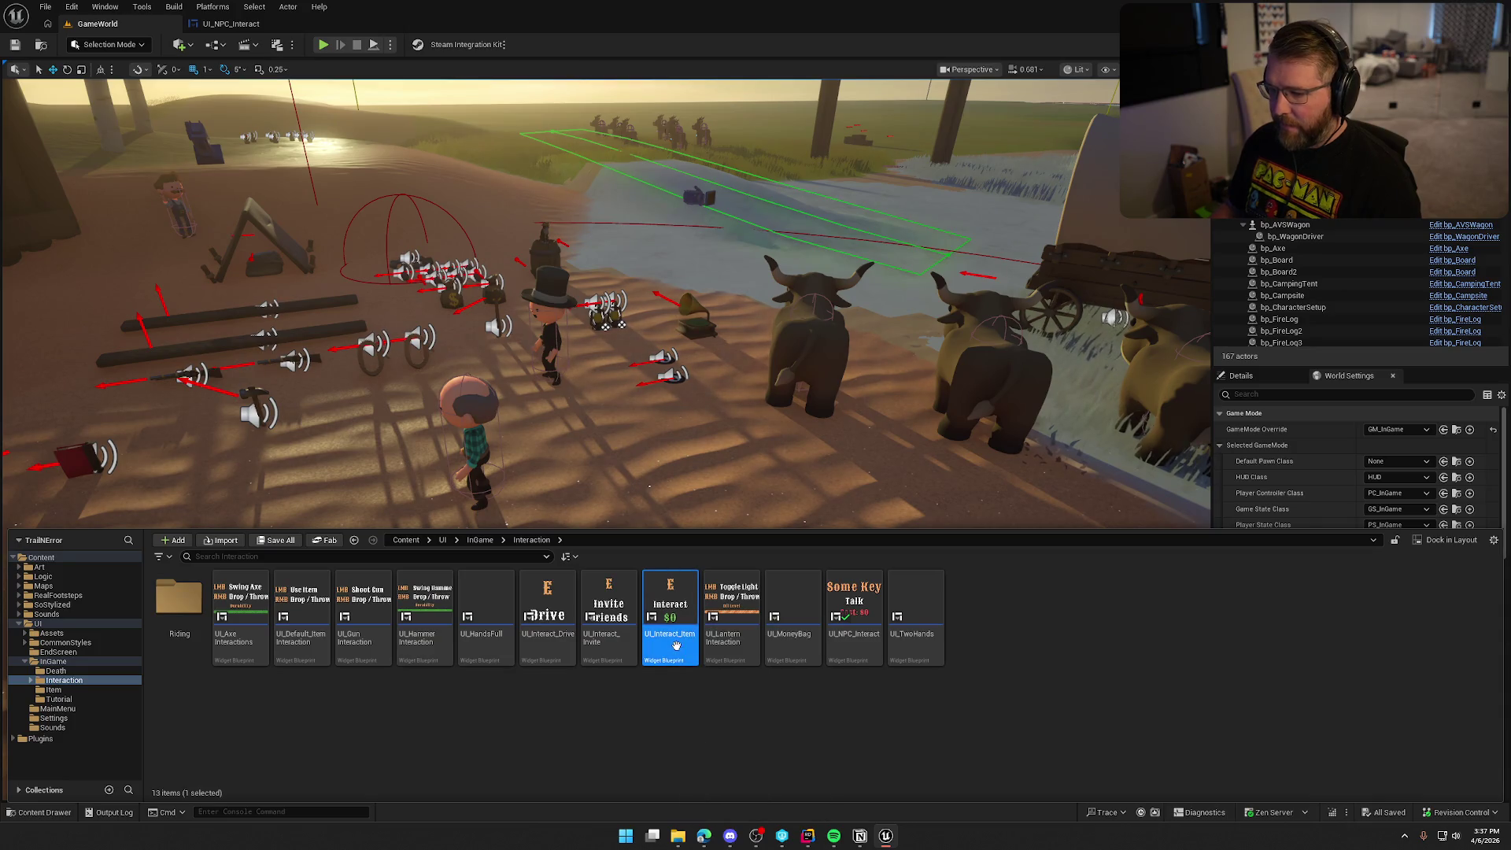
double_click(676, 645)
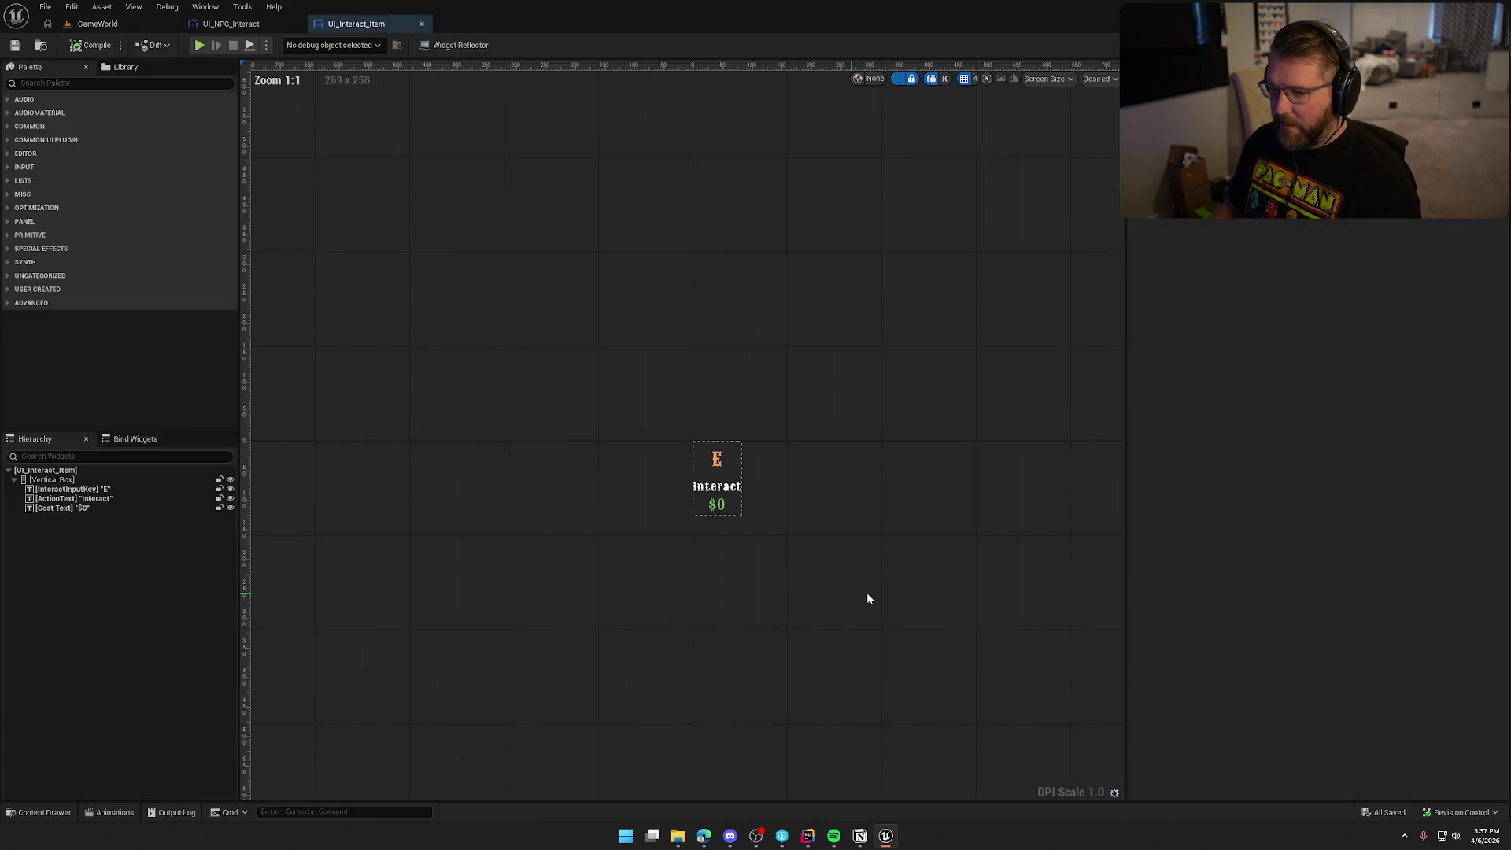
- Rename UI_Interact_Item's E key text to InteractKeyText, matching UI_NPC_Interact
left_click(717, 459)
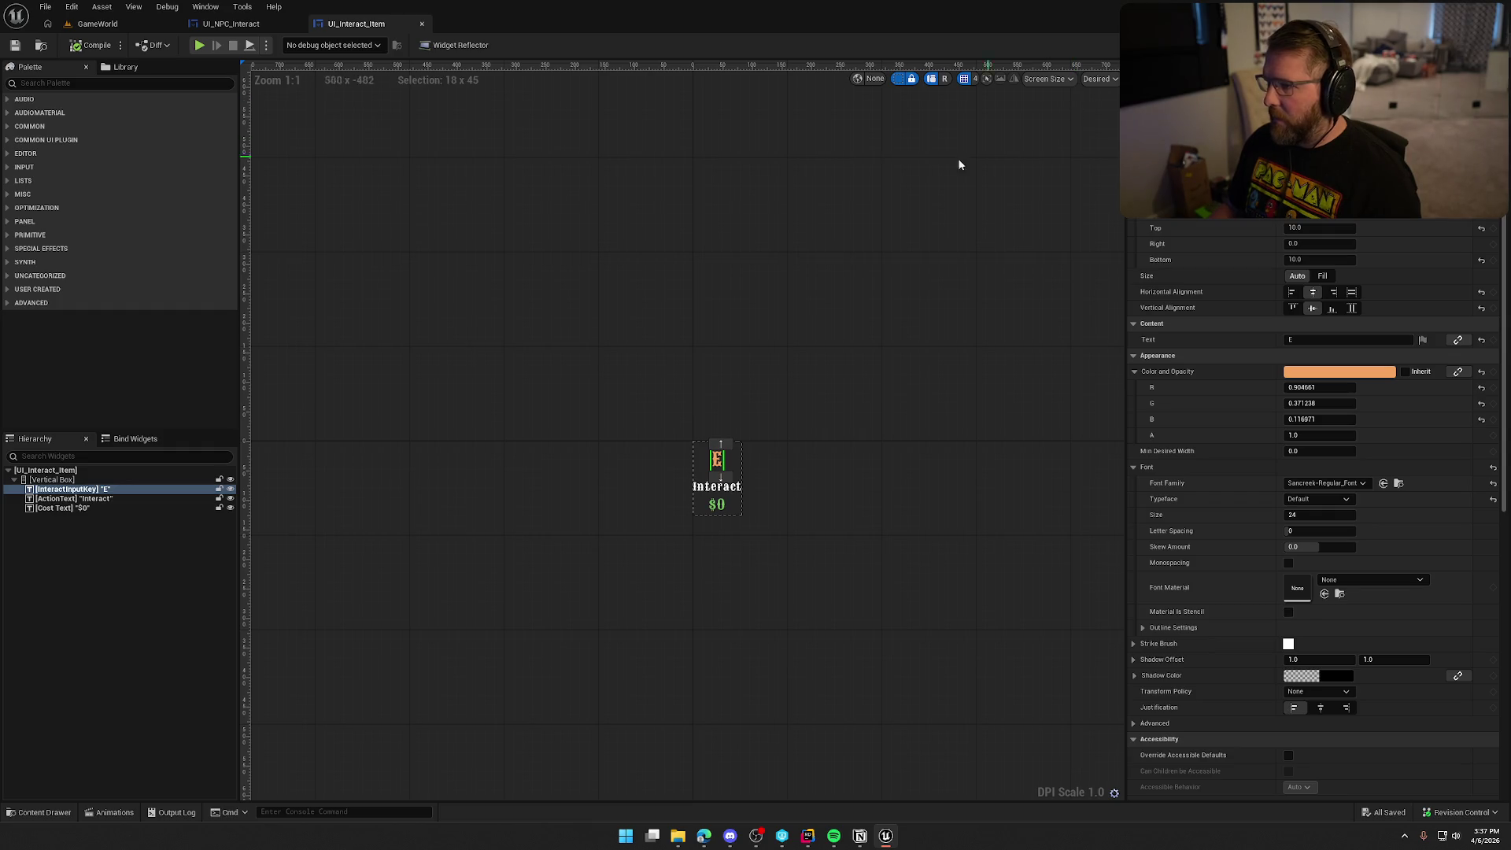
left_click(231, 24)
left_click(365, 27)
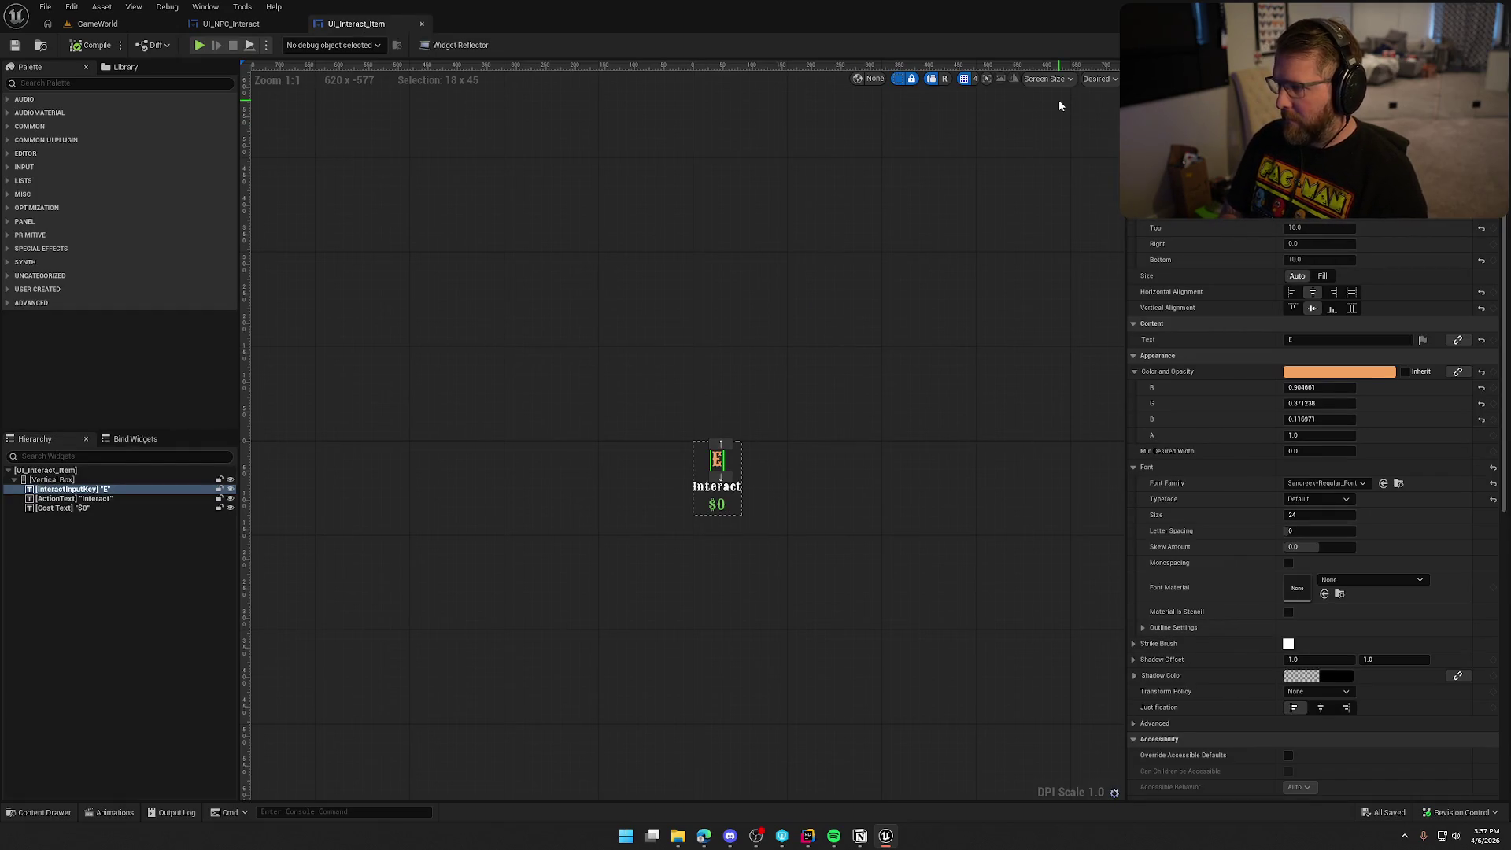
type("Text")
key("Return")
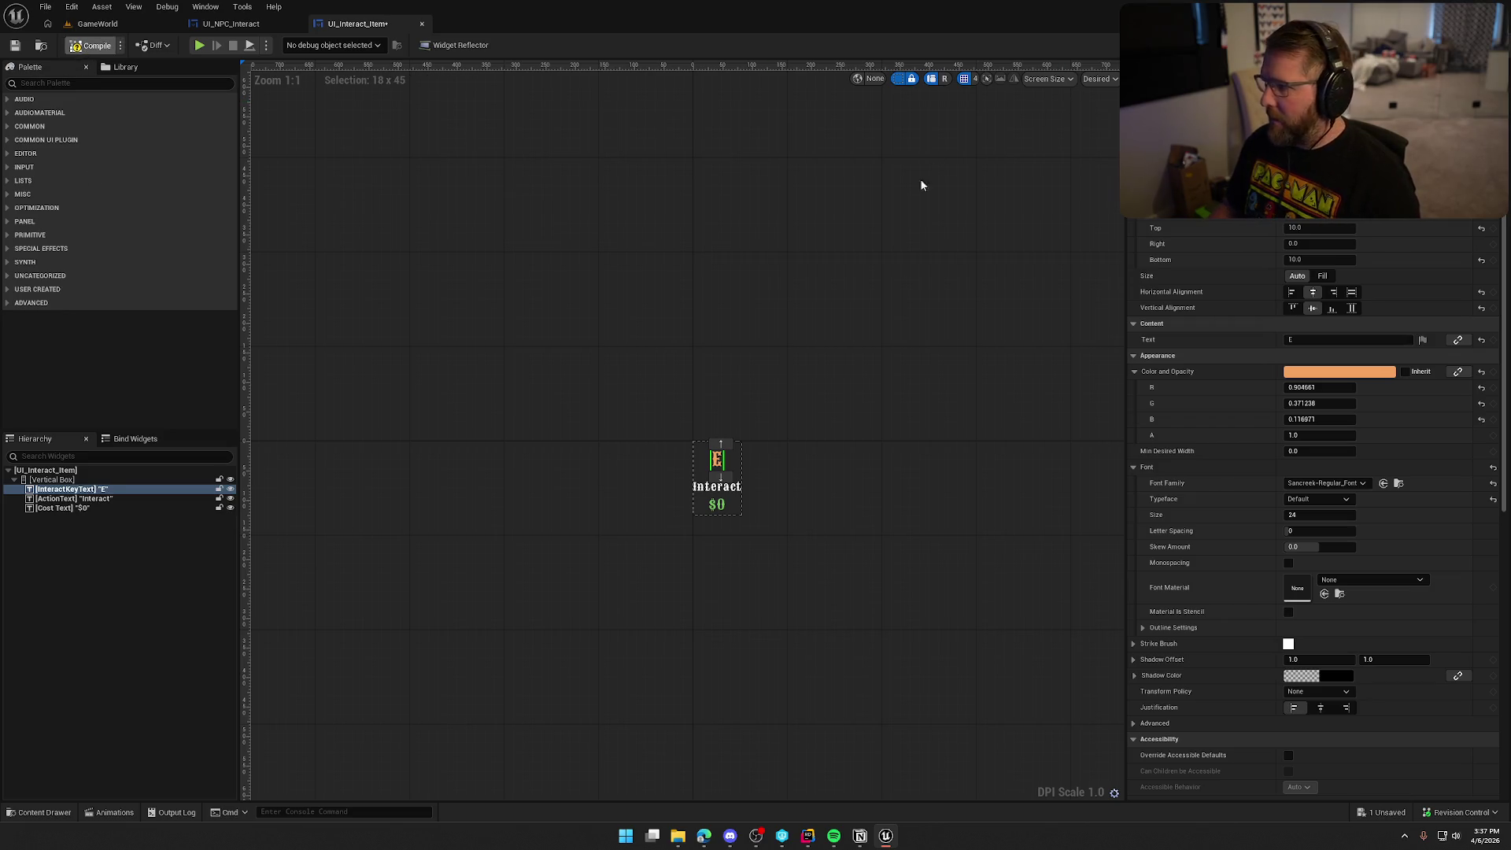
- Save UI_Interact_Item with checkout and view its event graph
key("ctrl+s")
left_click(787, 550)
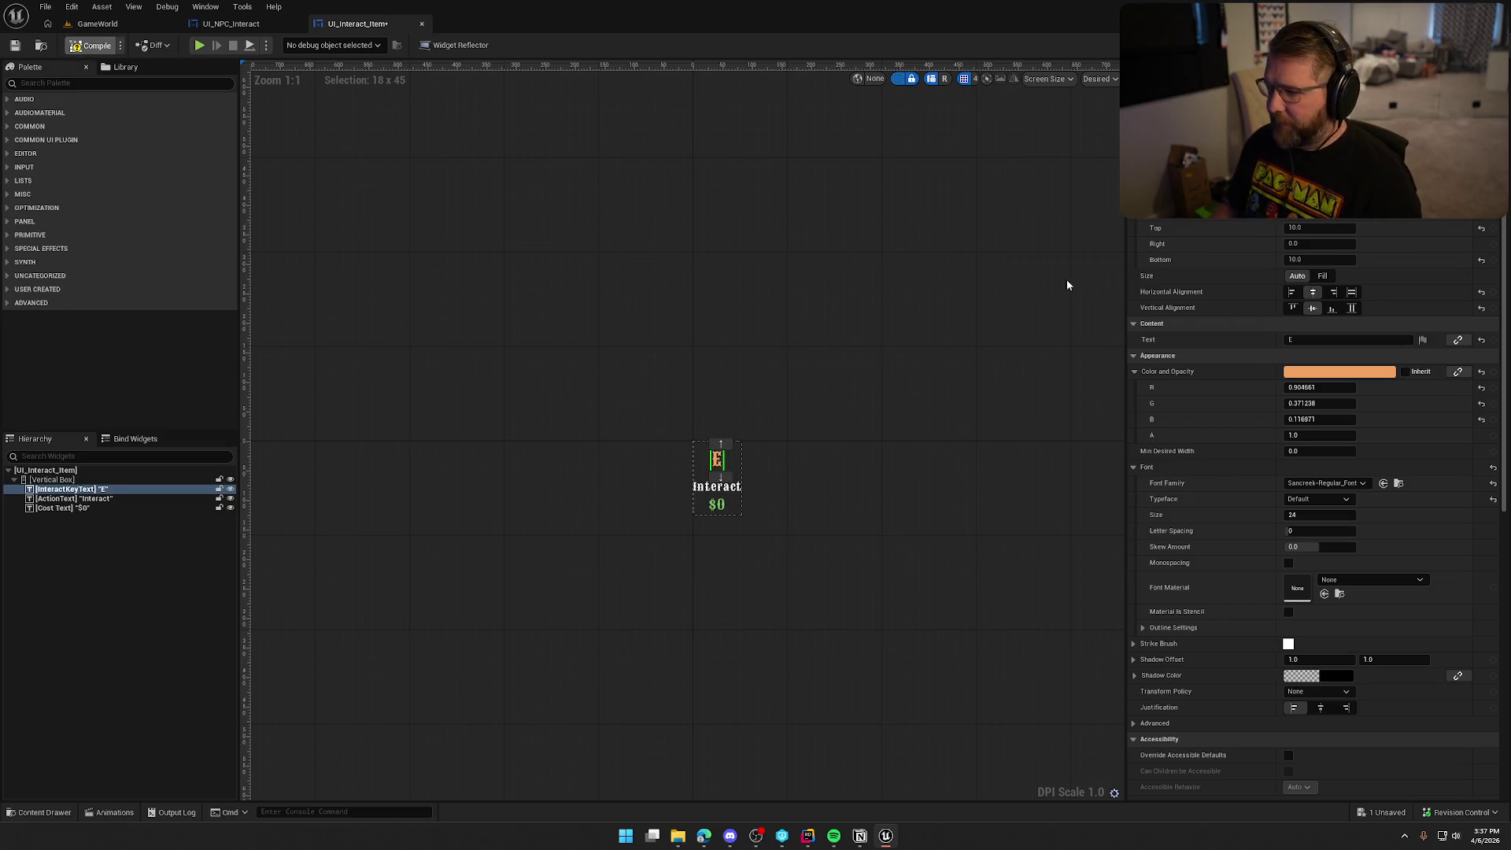
left_click(1480, 45)
- Paste the copied UpdateKeybind nodes into free space above the existing event nodes
scroll(844, 593, "down", 3)
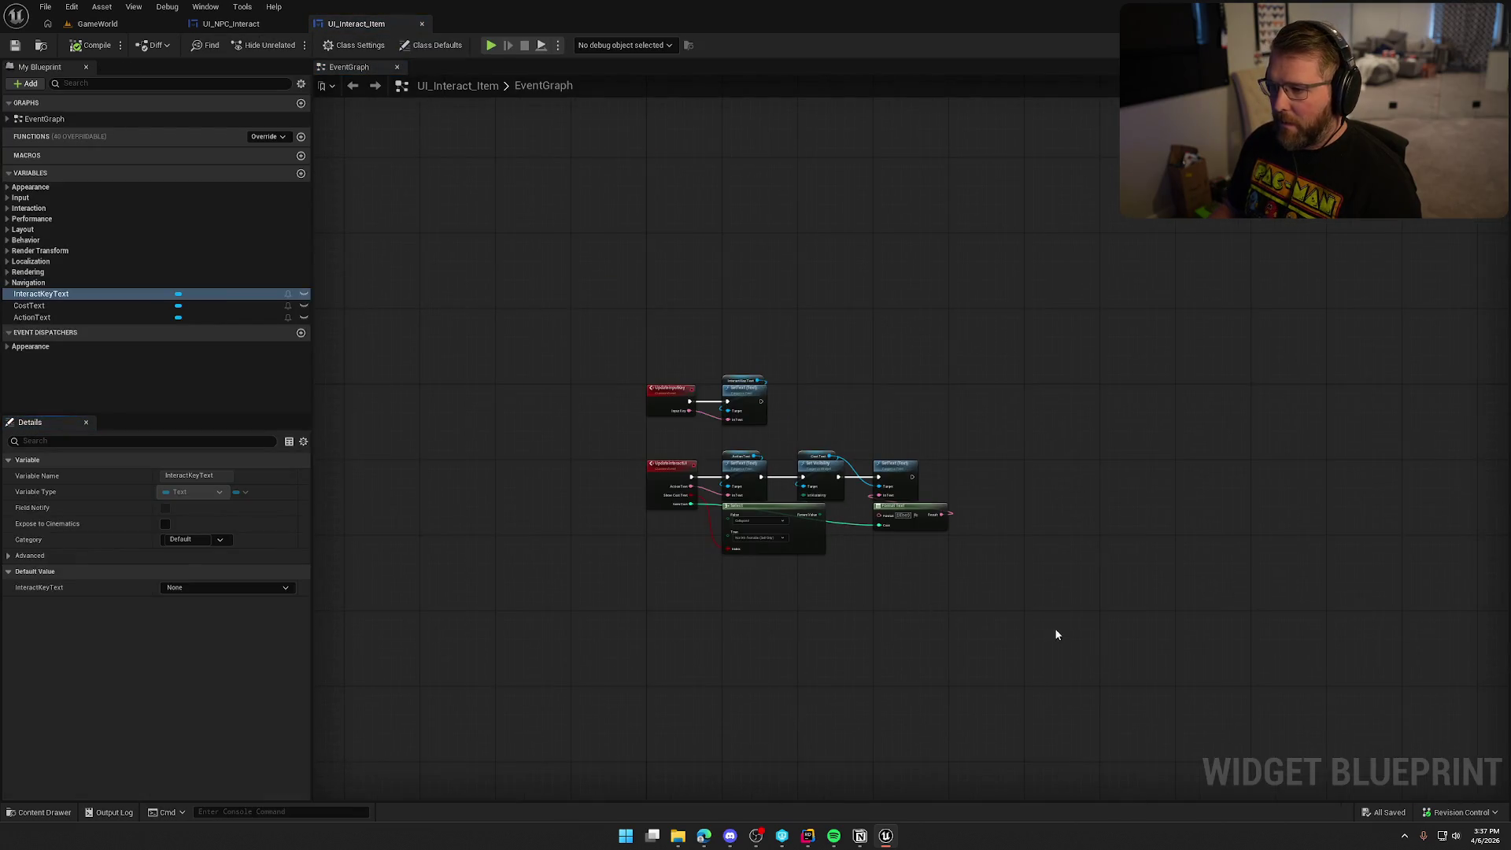
left_click(630, 283)
scroll(619, 232, "up", 3)
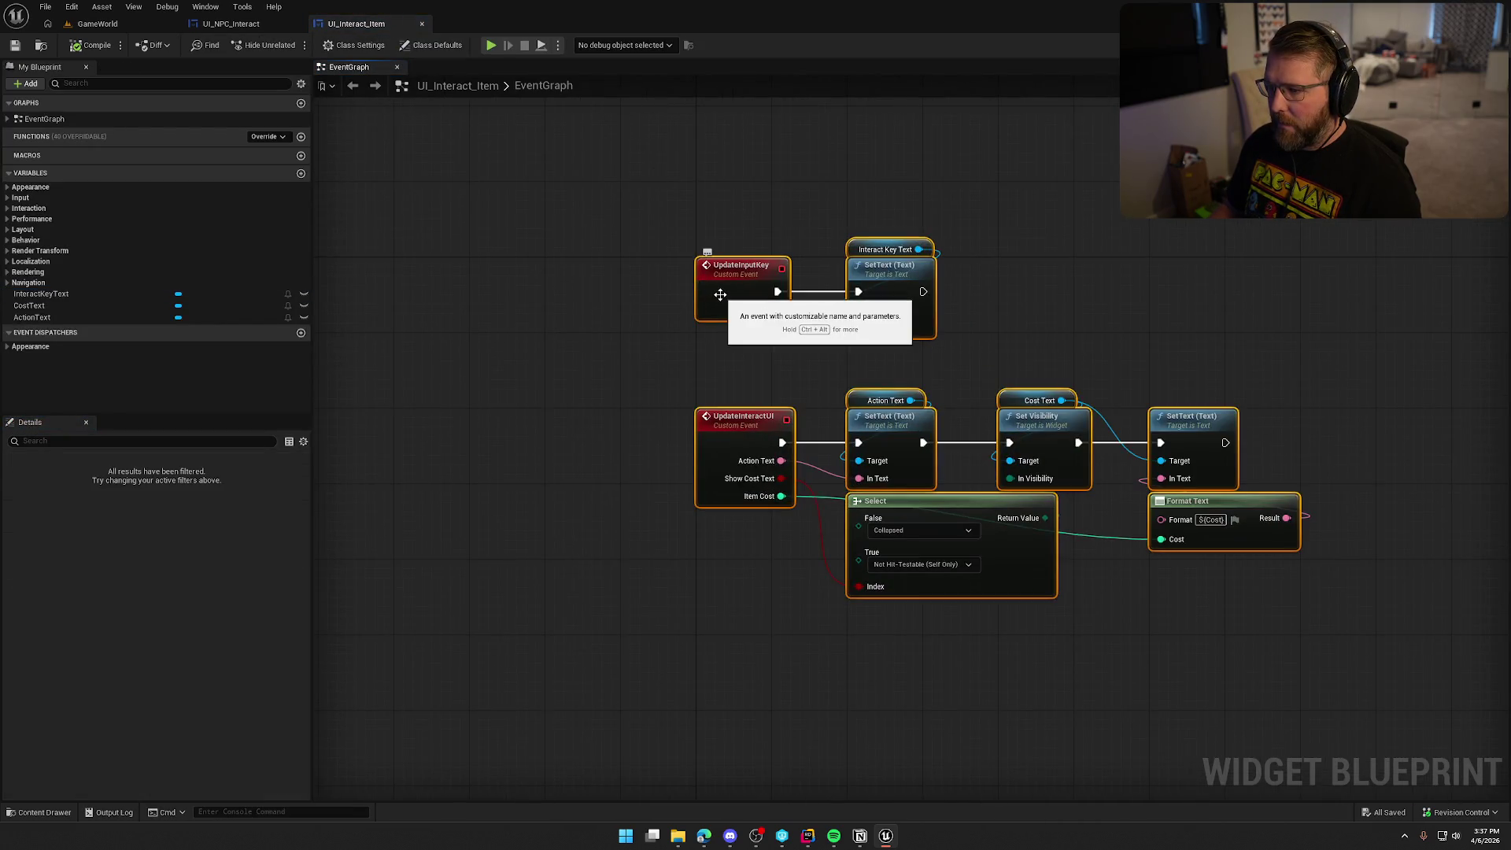
left_click_drag(744, 363, 627, 290)
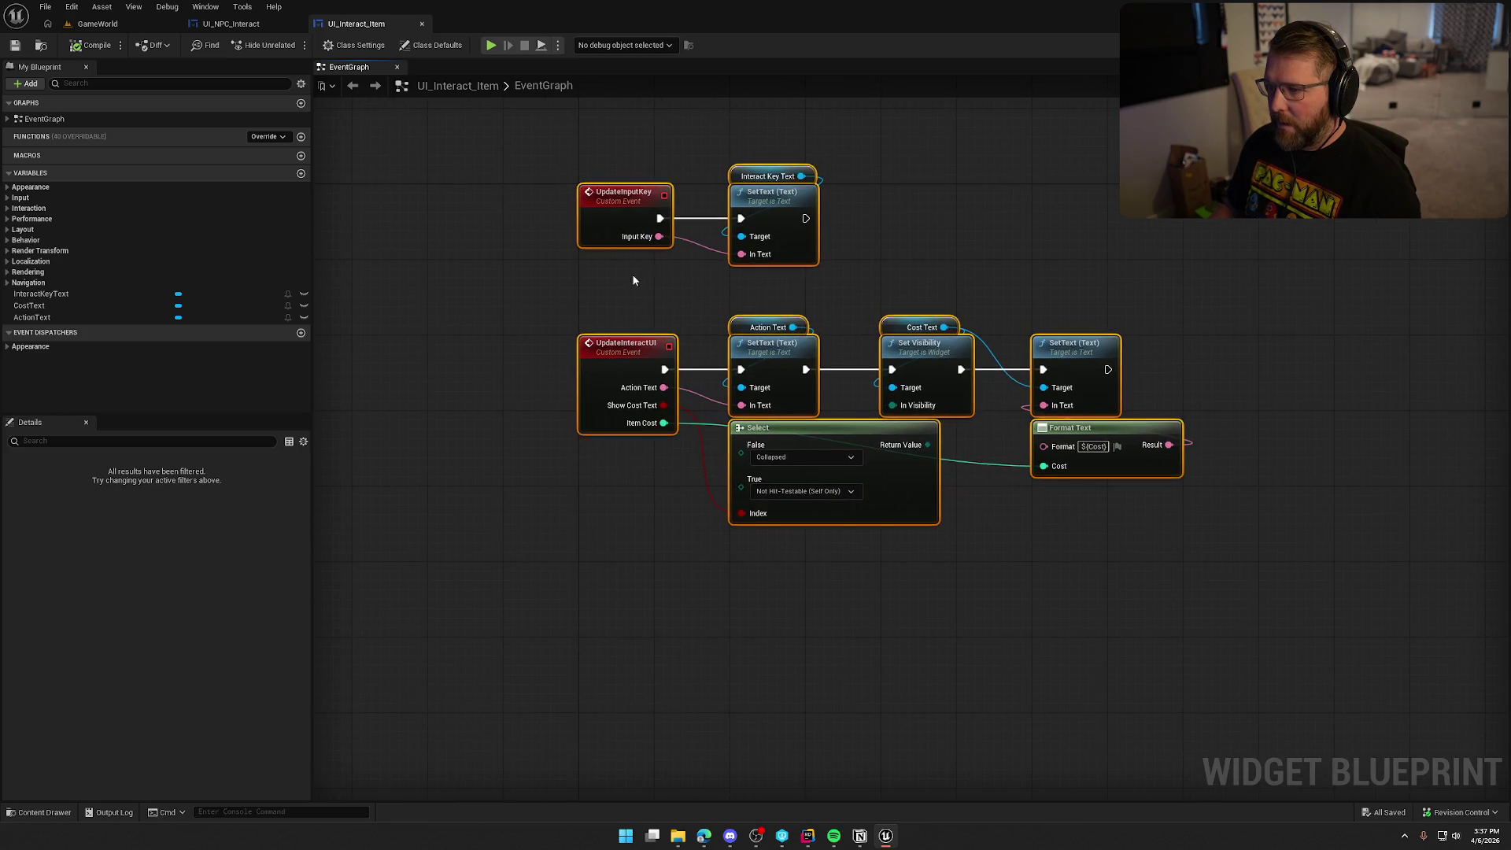
left_click_drag(609, 206, 609, 507)
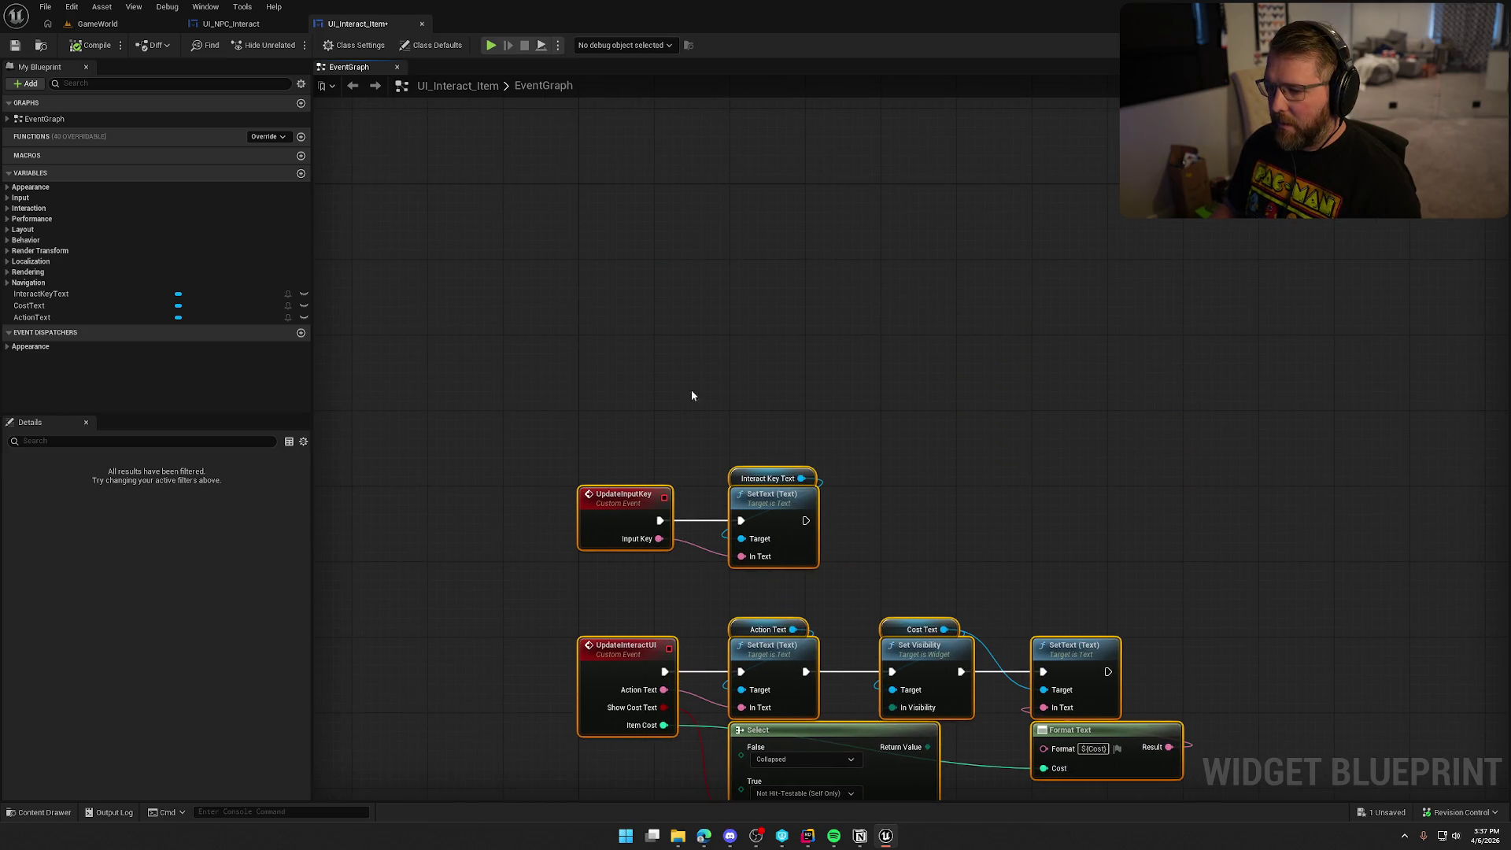
left_click_drag(691, 395, 621, 175)
left_click(736, 184)
left_click_drag(737, 184, 753, 461)
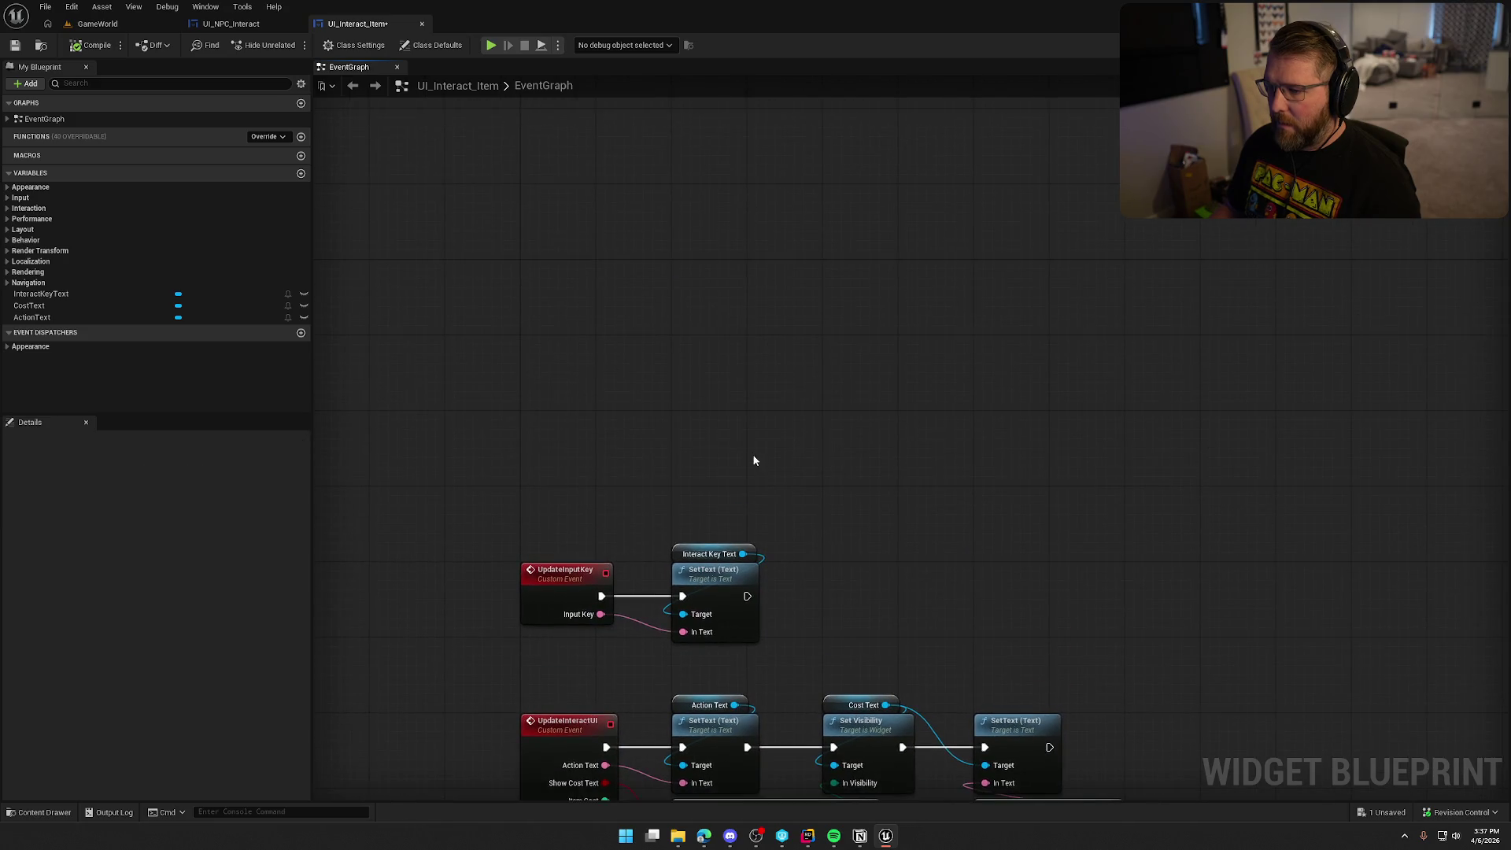
key("ctrl+v")
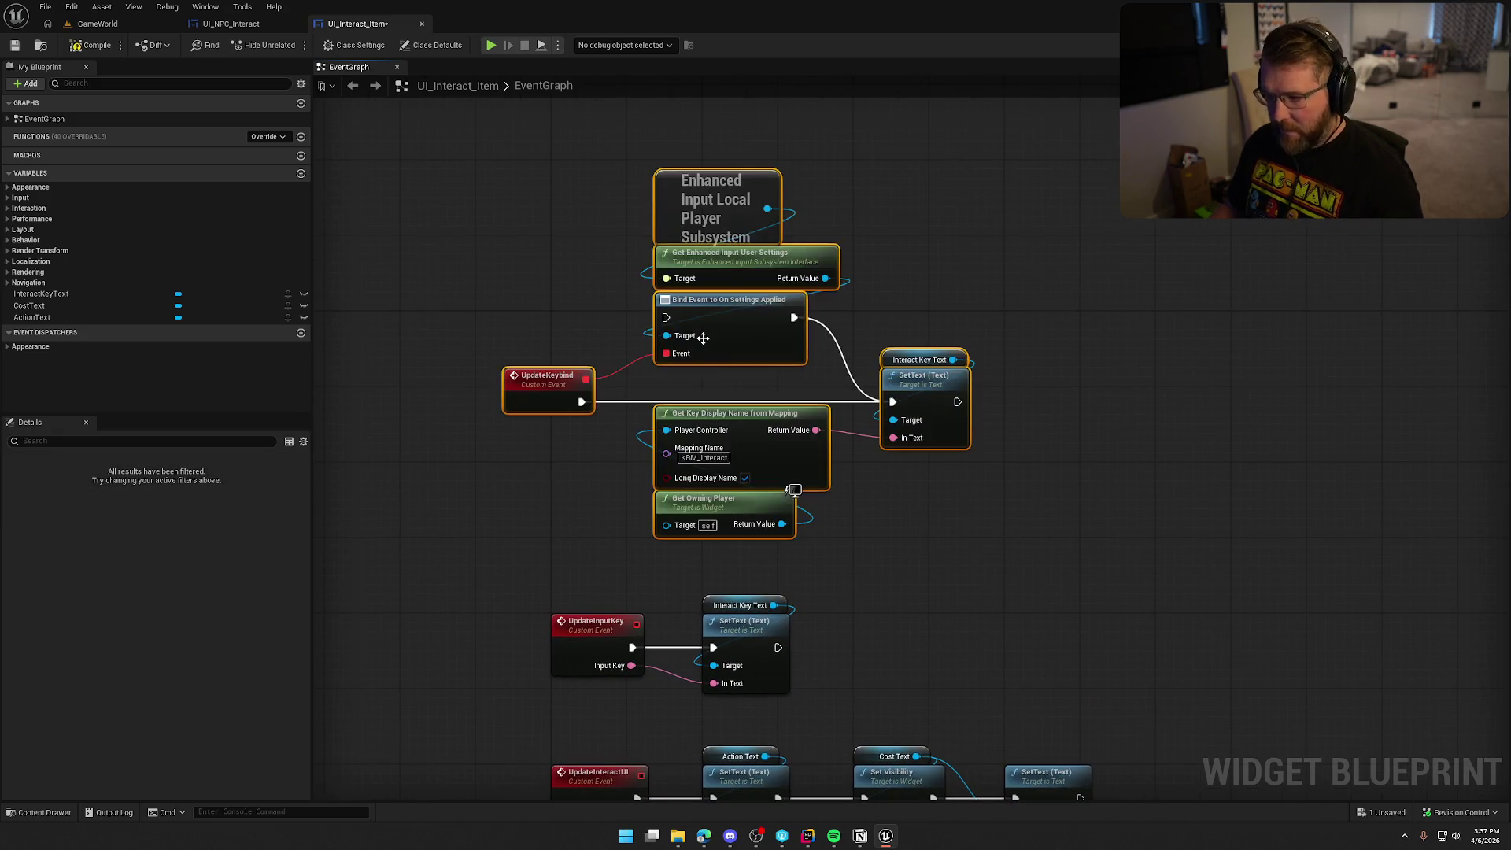
mouse_move(537, 387)
left_mouse_down()
mouse_move(615, 398)
mouse_move(585, 404)
left_mouse_up()
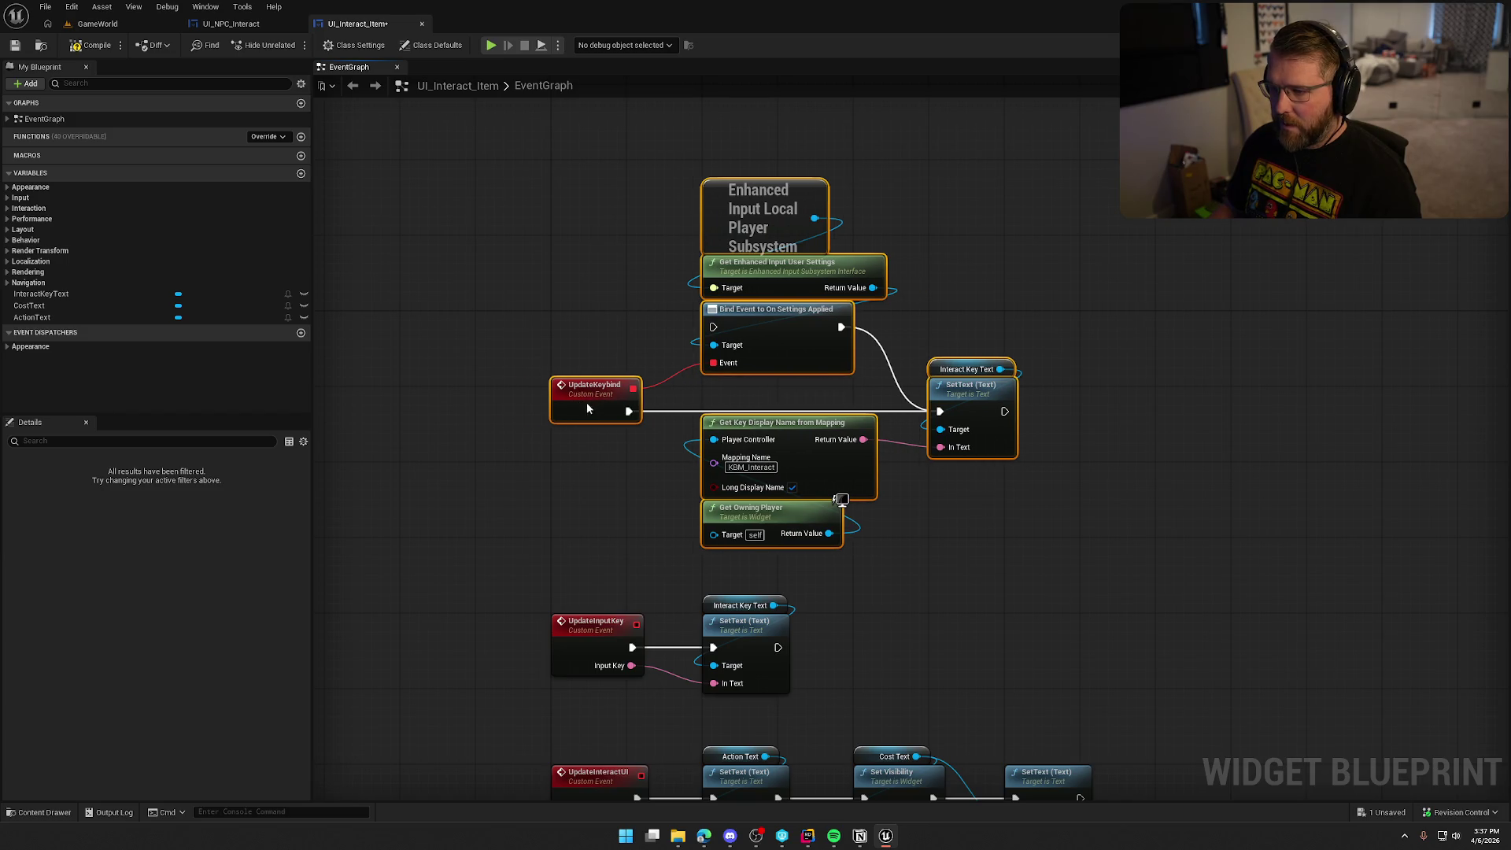
left_click(559, 325)
- Add an Event Construct node and wire it into Bind Event to On Settings Applied
right_click(559, 325)
type("event co")
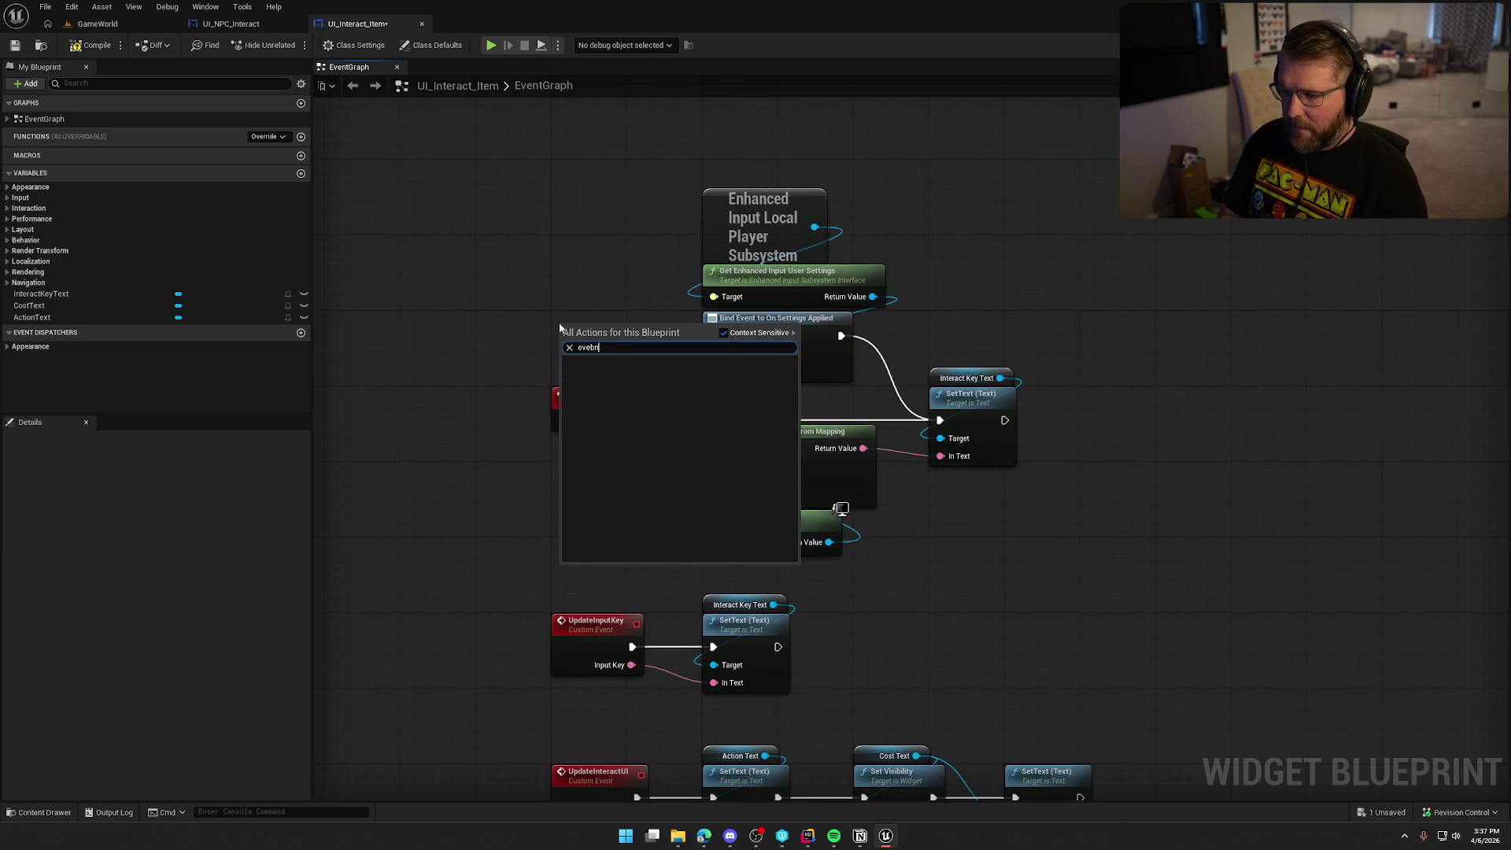
key("Return")
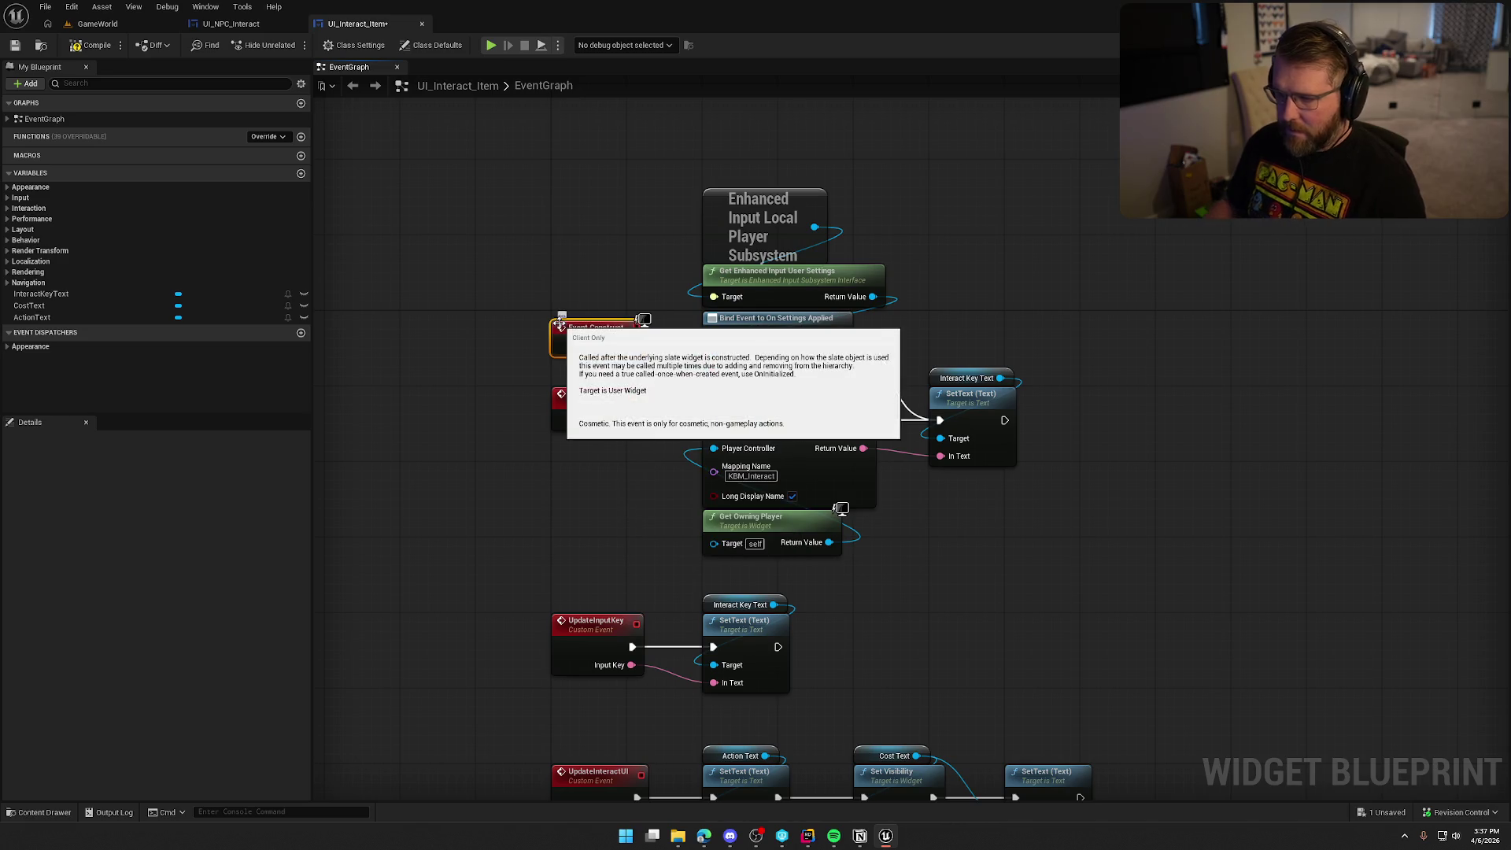
left_click_drag(636, 336, 713, 336)
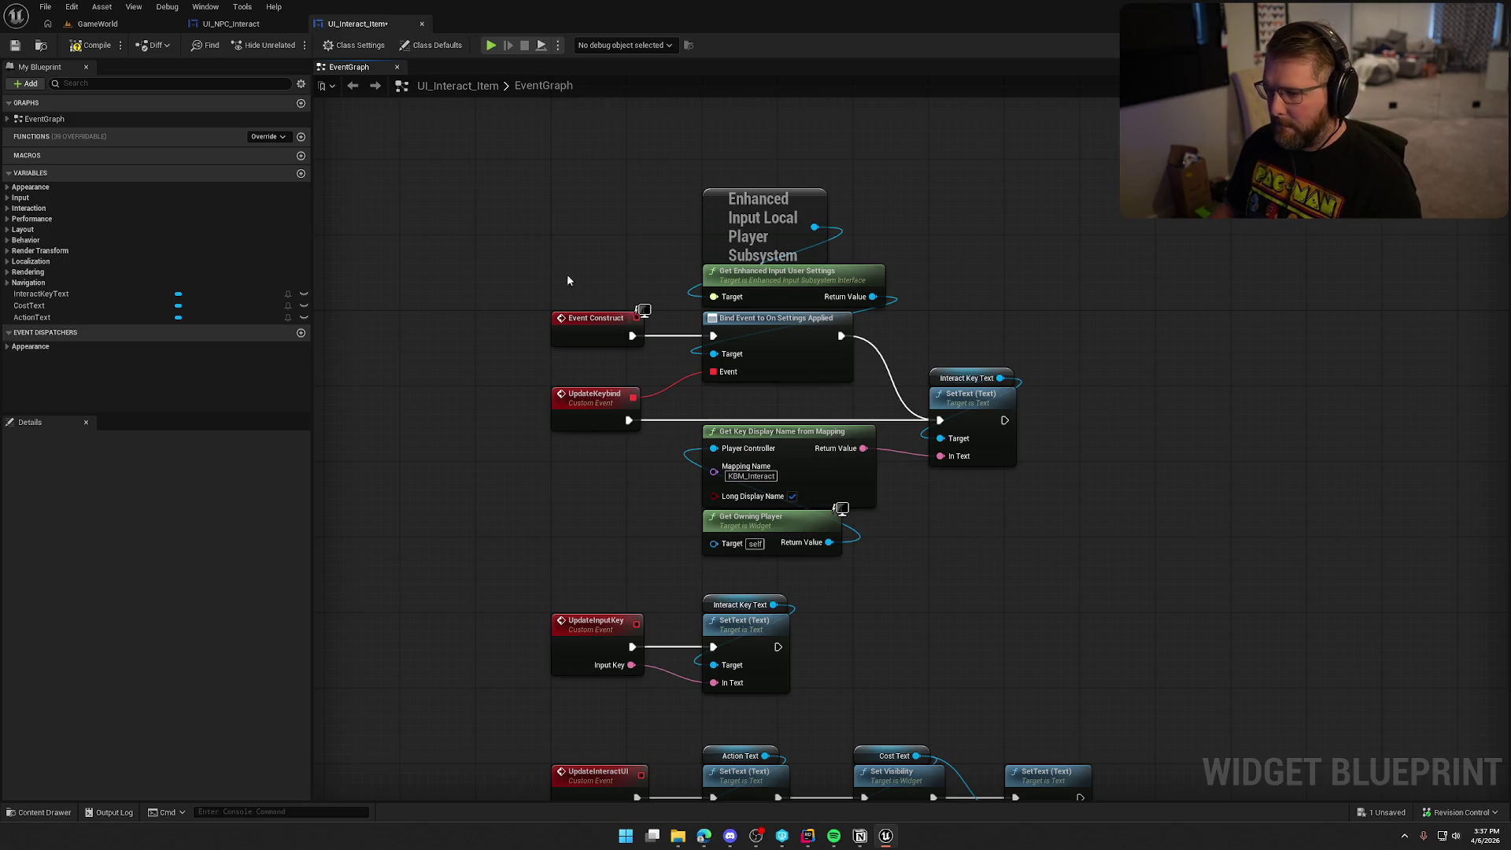
left_click_drag(540, 192, 1040, 556)
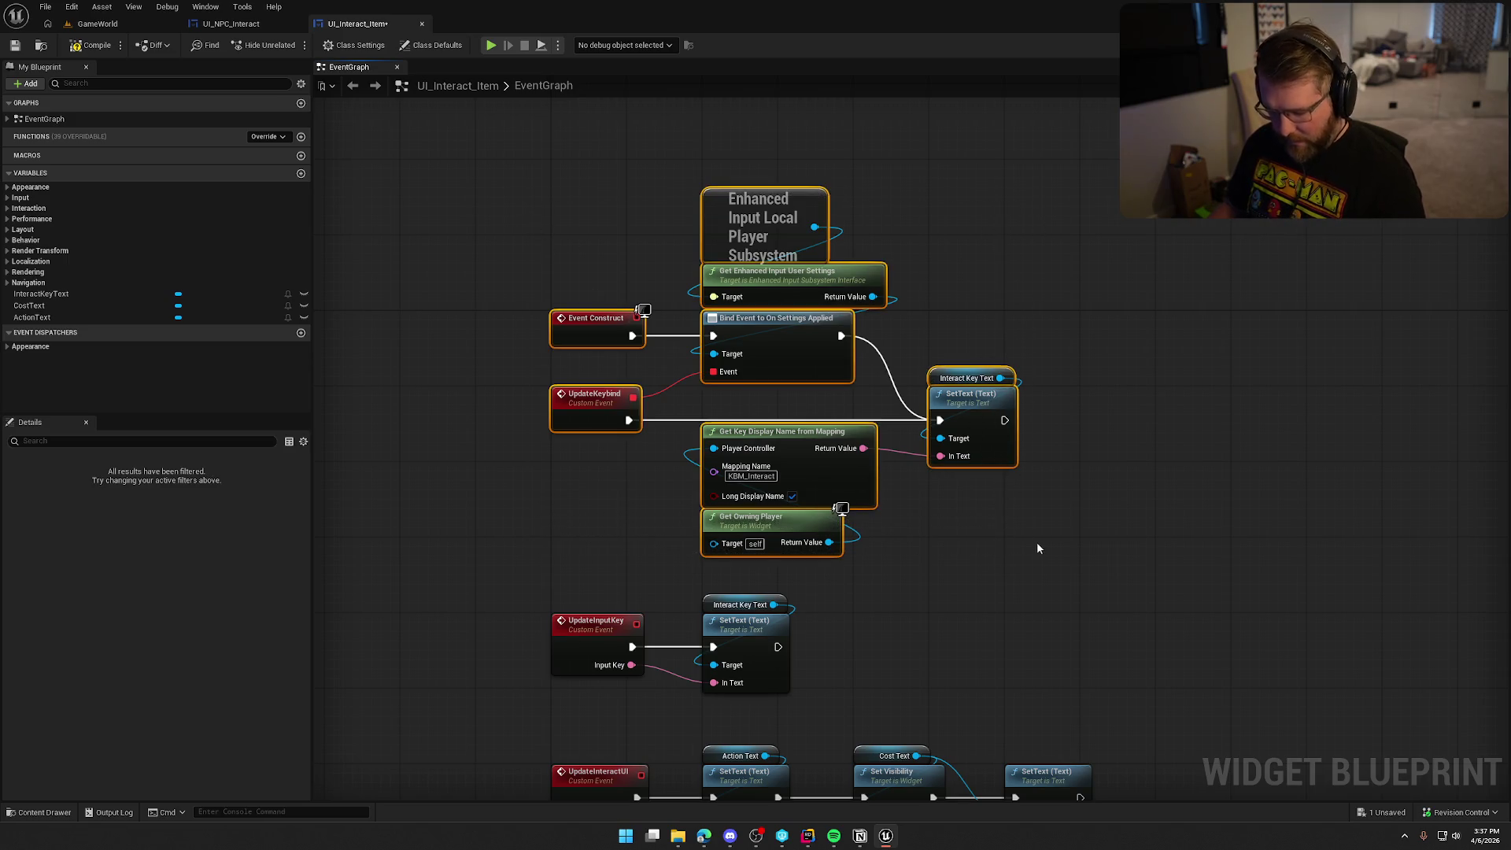
scroll(1037, 541, "down", 3)
left_click(612, 492)
- Delete the old UpdateInputKey event together with its SetText node
right_click(612, 493)
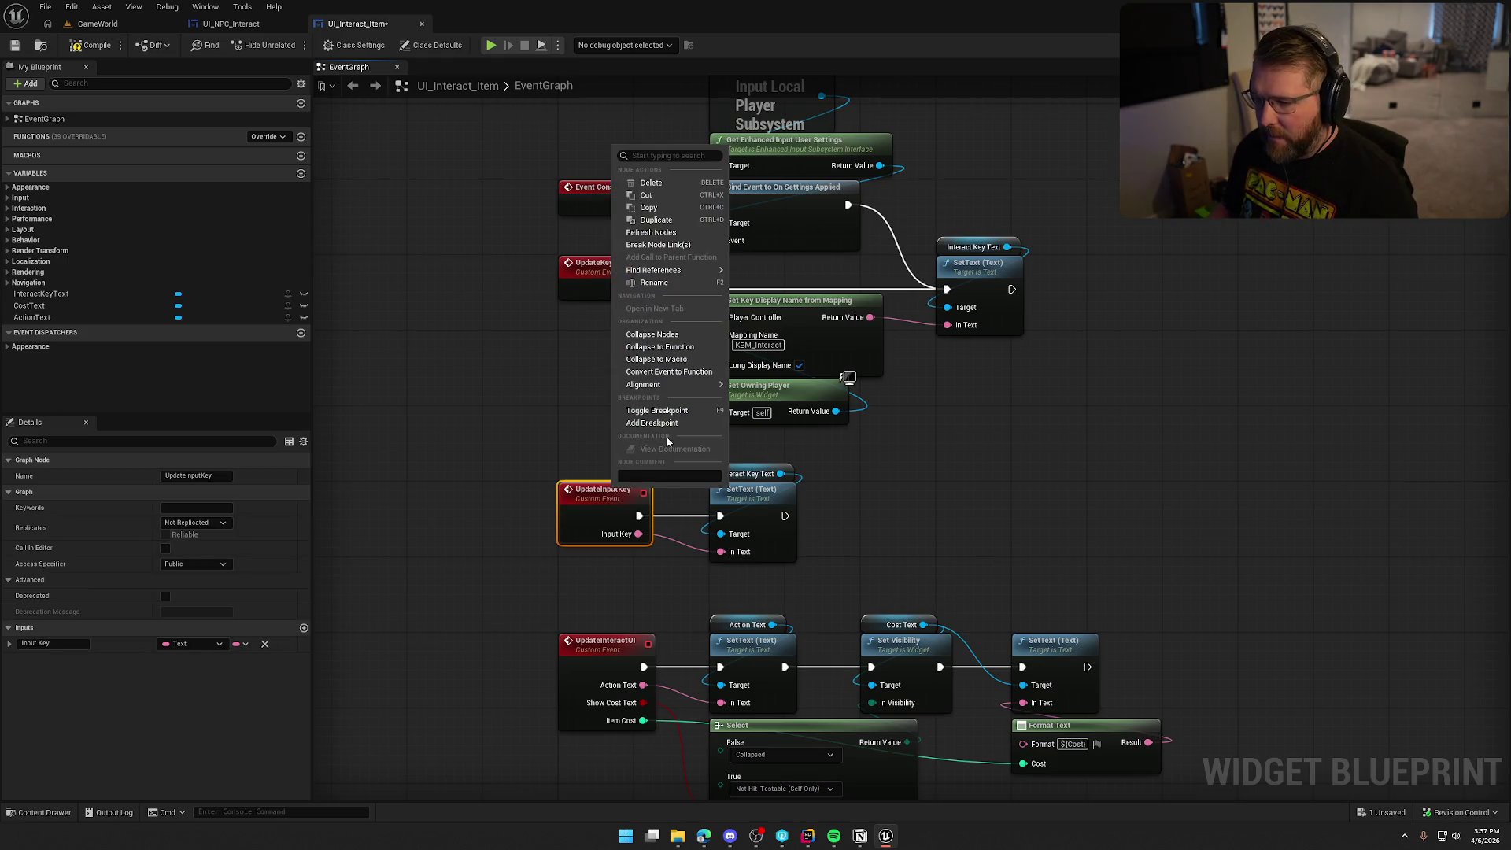
mouse_move(680, 274)
left_click(1103, 360)
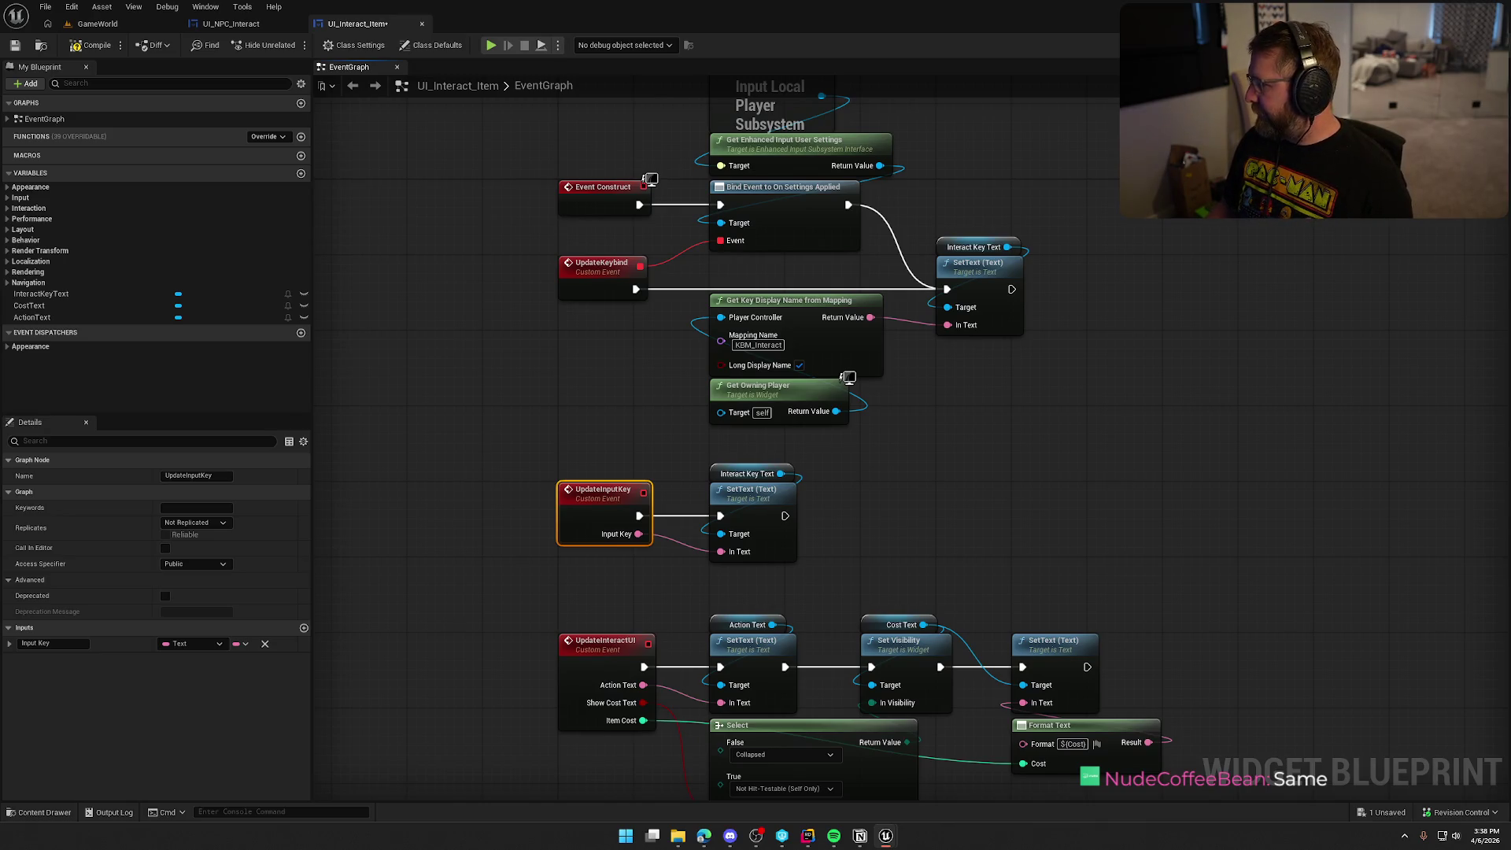
left_click_drag(804, 531, 551, 457)
key("Delete")
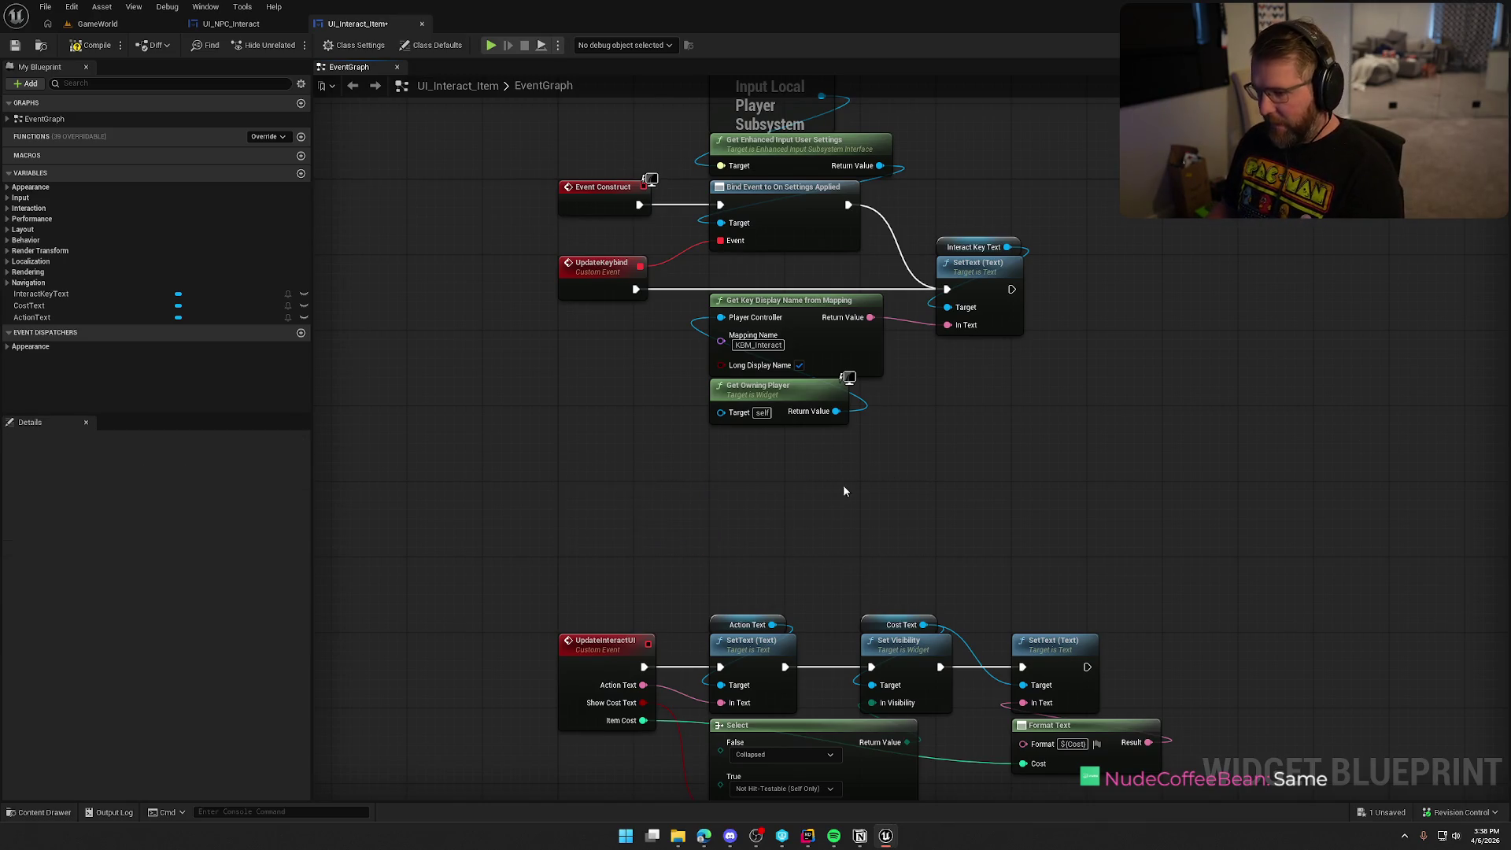
- Move the UpdateInteractUI node chain up beneath the keybind nodes
scroll(863, 510, "down", 3)
left_click_drag(589, 327, 921, 480)
scroll(921, 480, "up", 3)
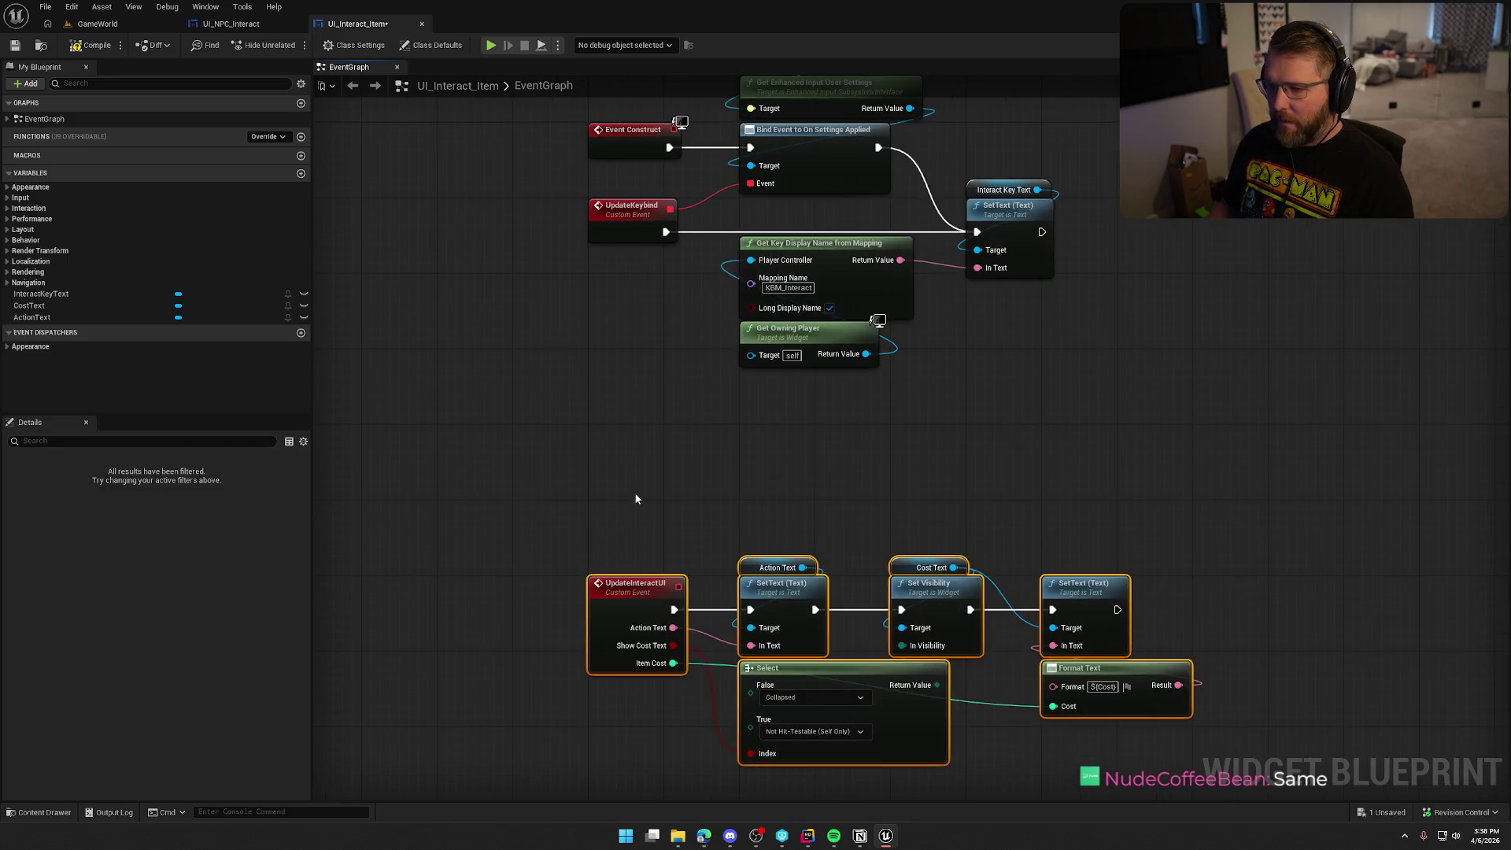
left_click_drag(625, 618, 629, 476)
left_click(601, 380)
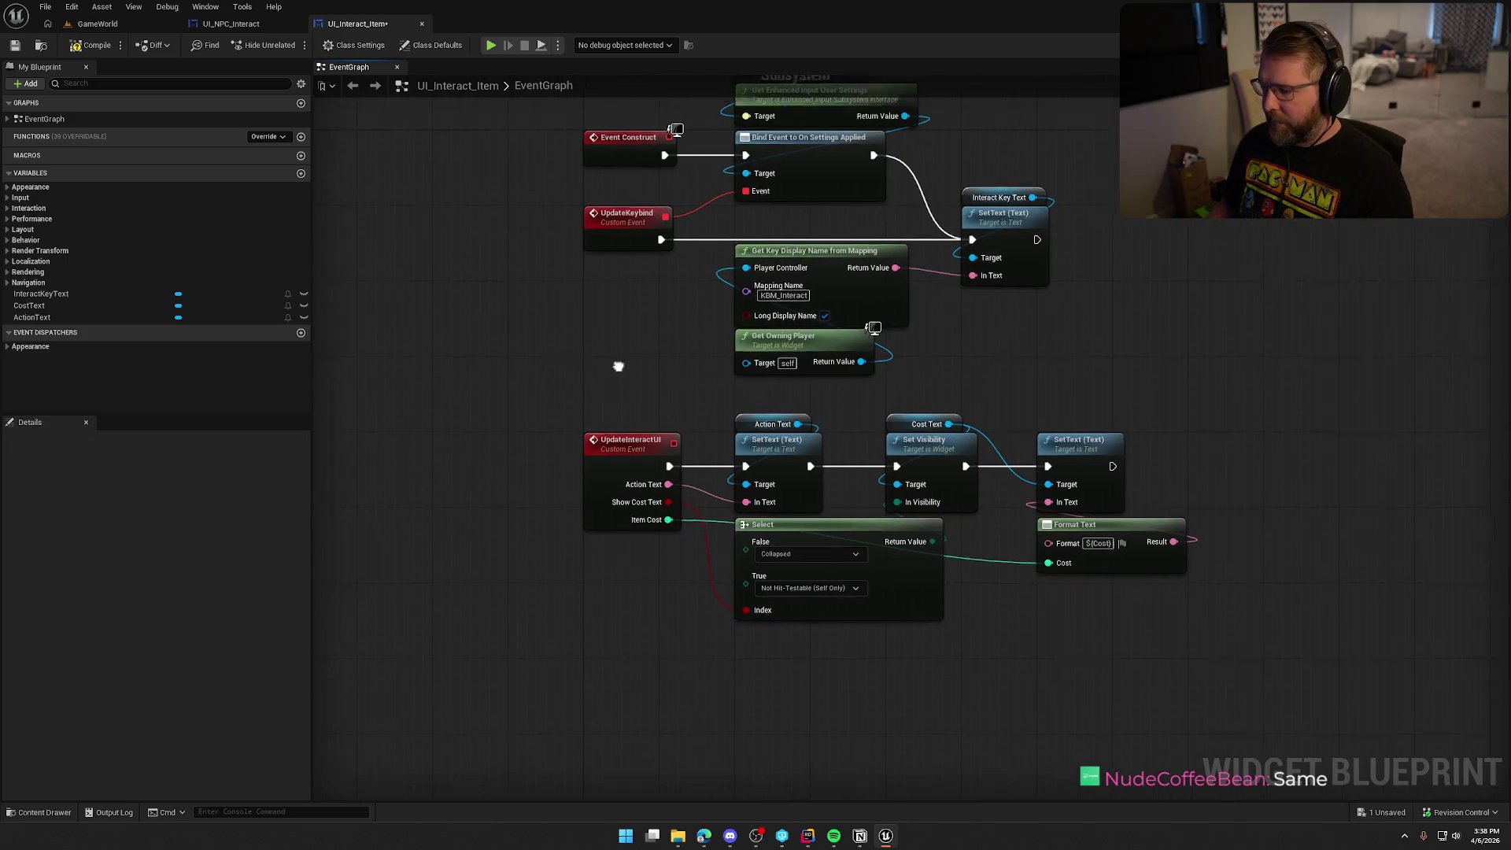
left_click_drag(617, 362, 593, 529)
- Compile and save UI_Interact_Item, then start a play-in-editor session
left_click(90, 45)
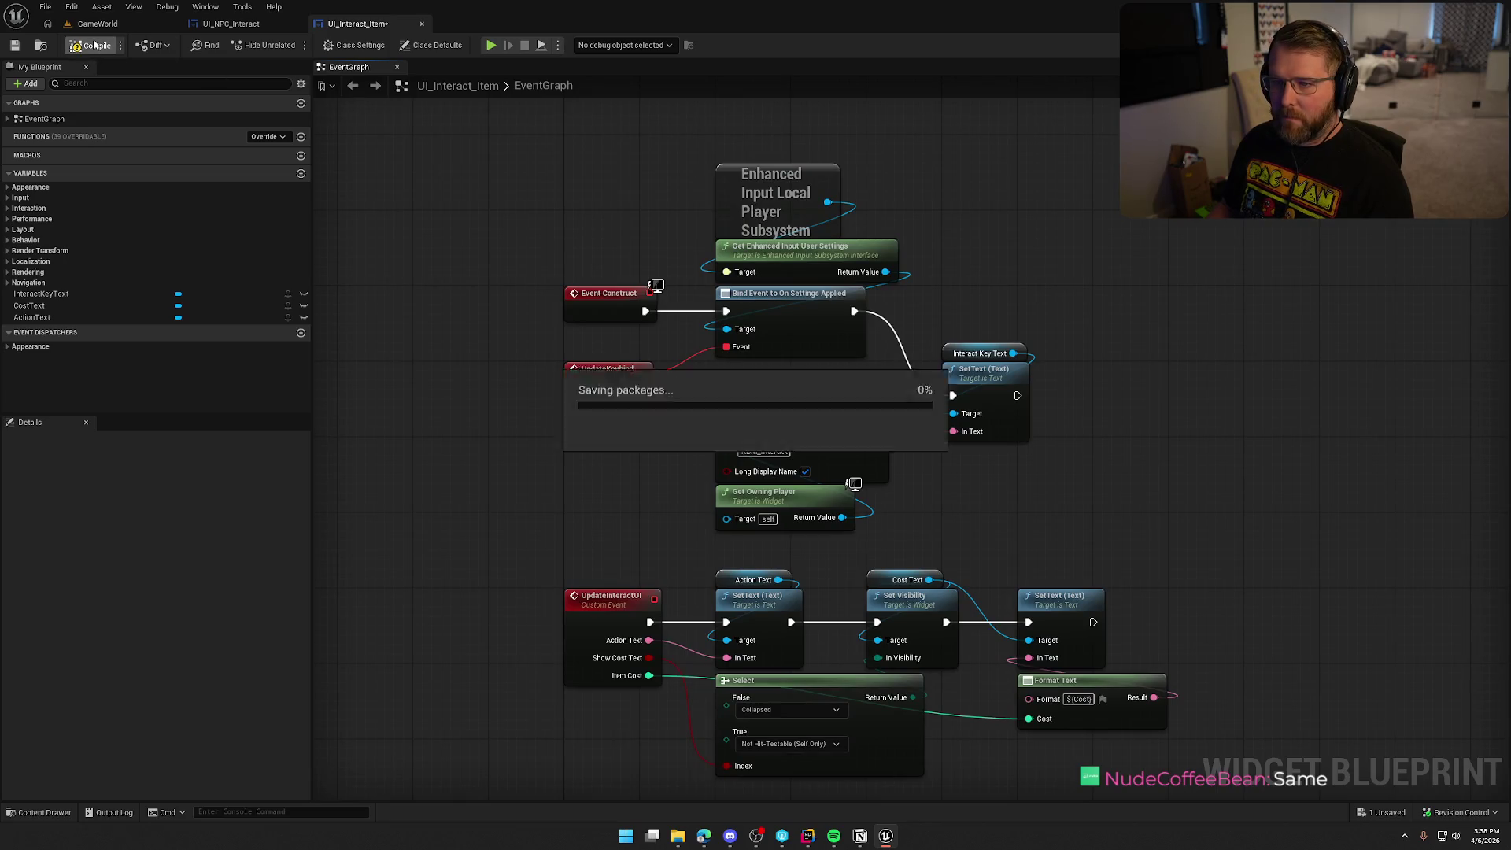
left_click(97, 24)
key("alt+p")
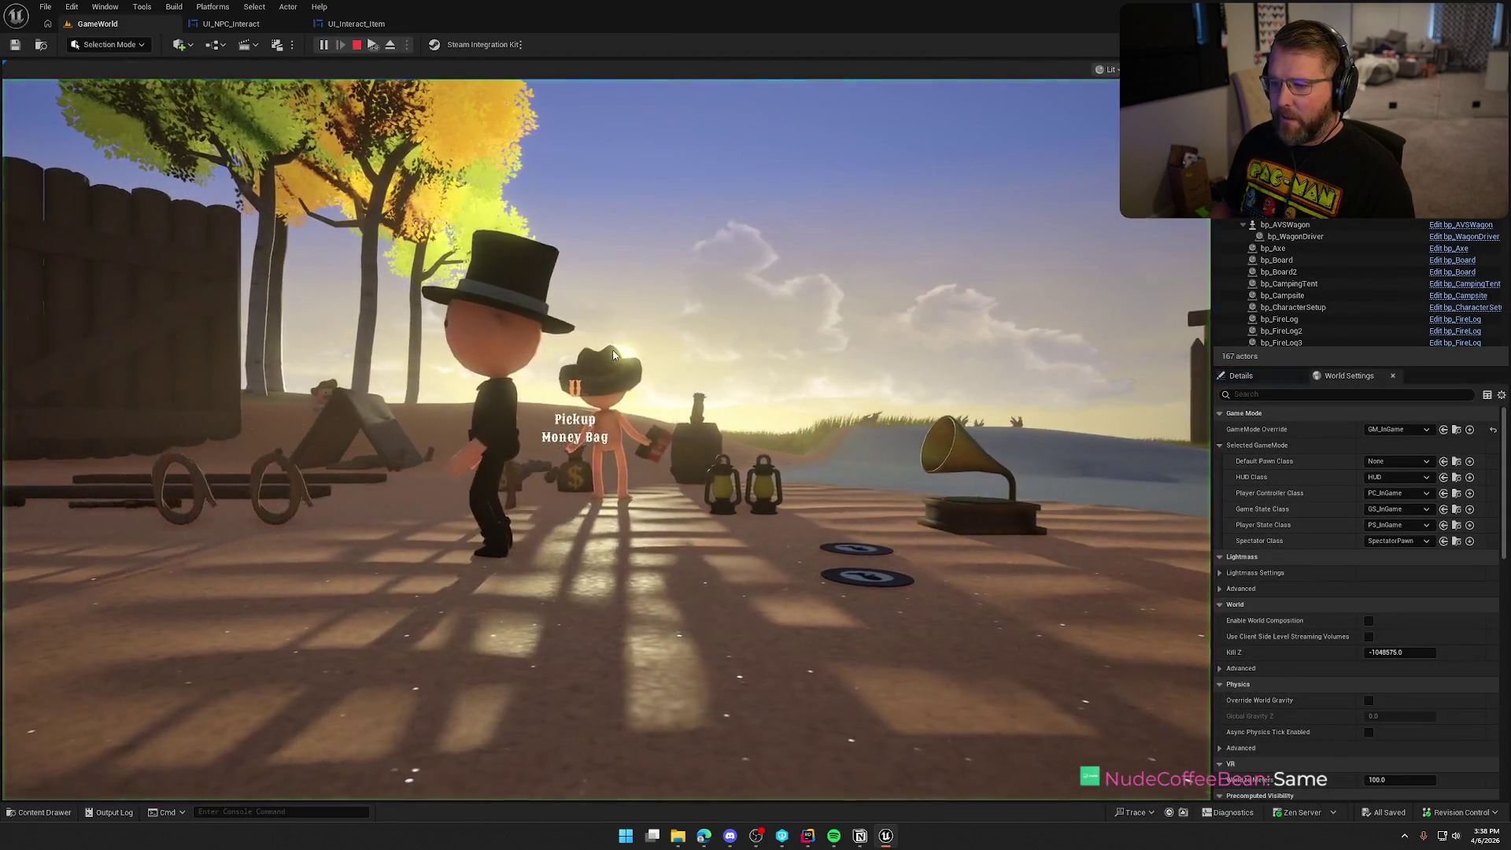
left_click(541, 340)
- Walk to nearby pickups to confirm their prompts read U, then stop play and open the Content Drawer
key("w")
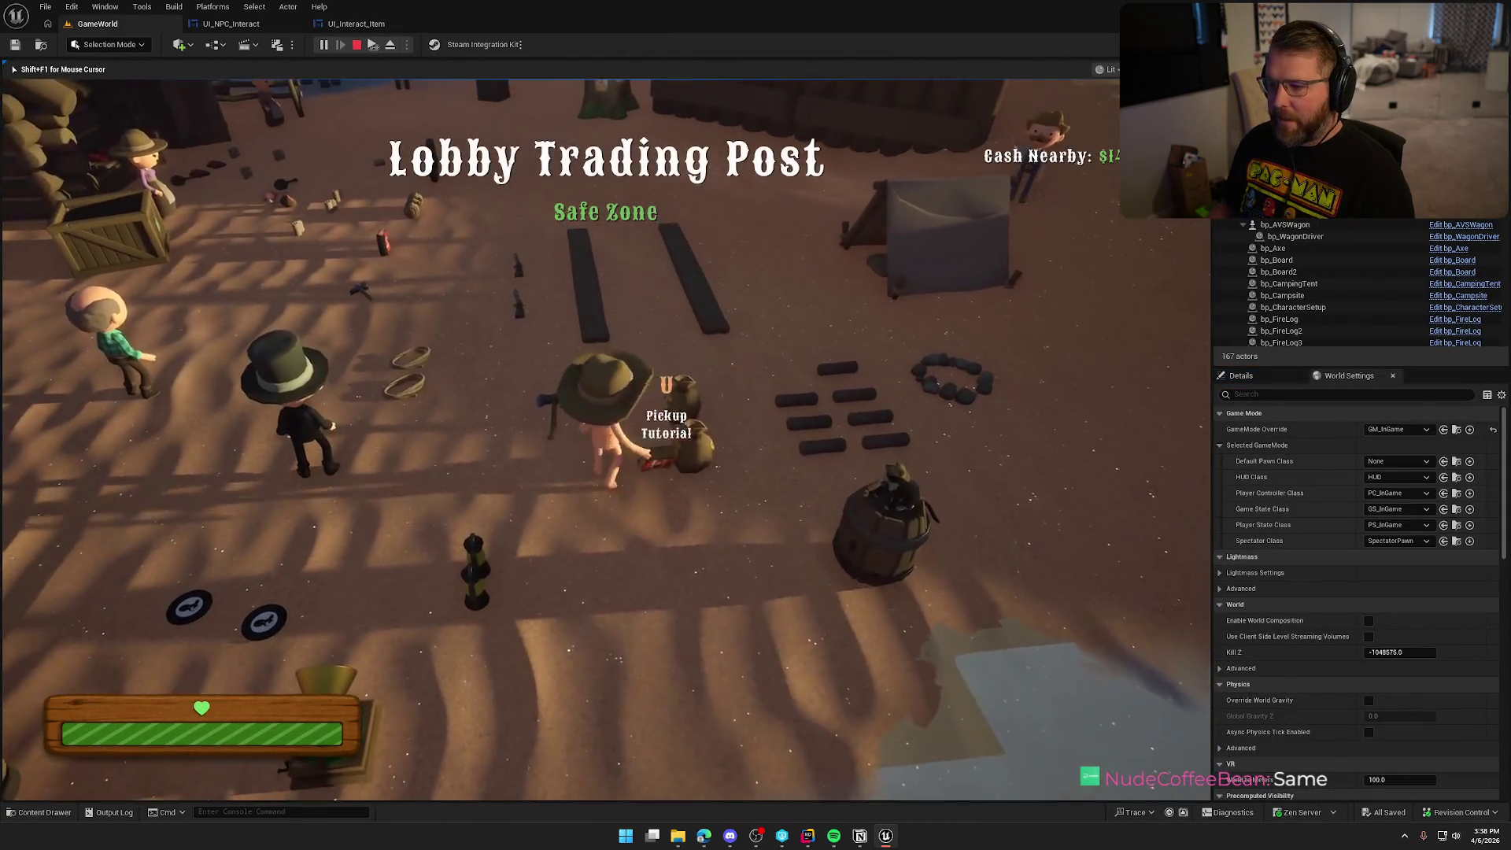
key("w")
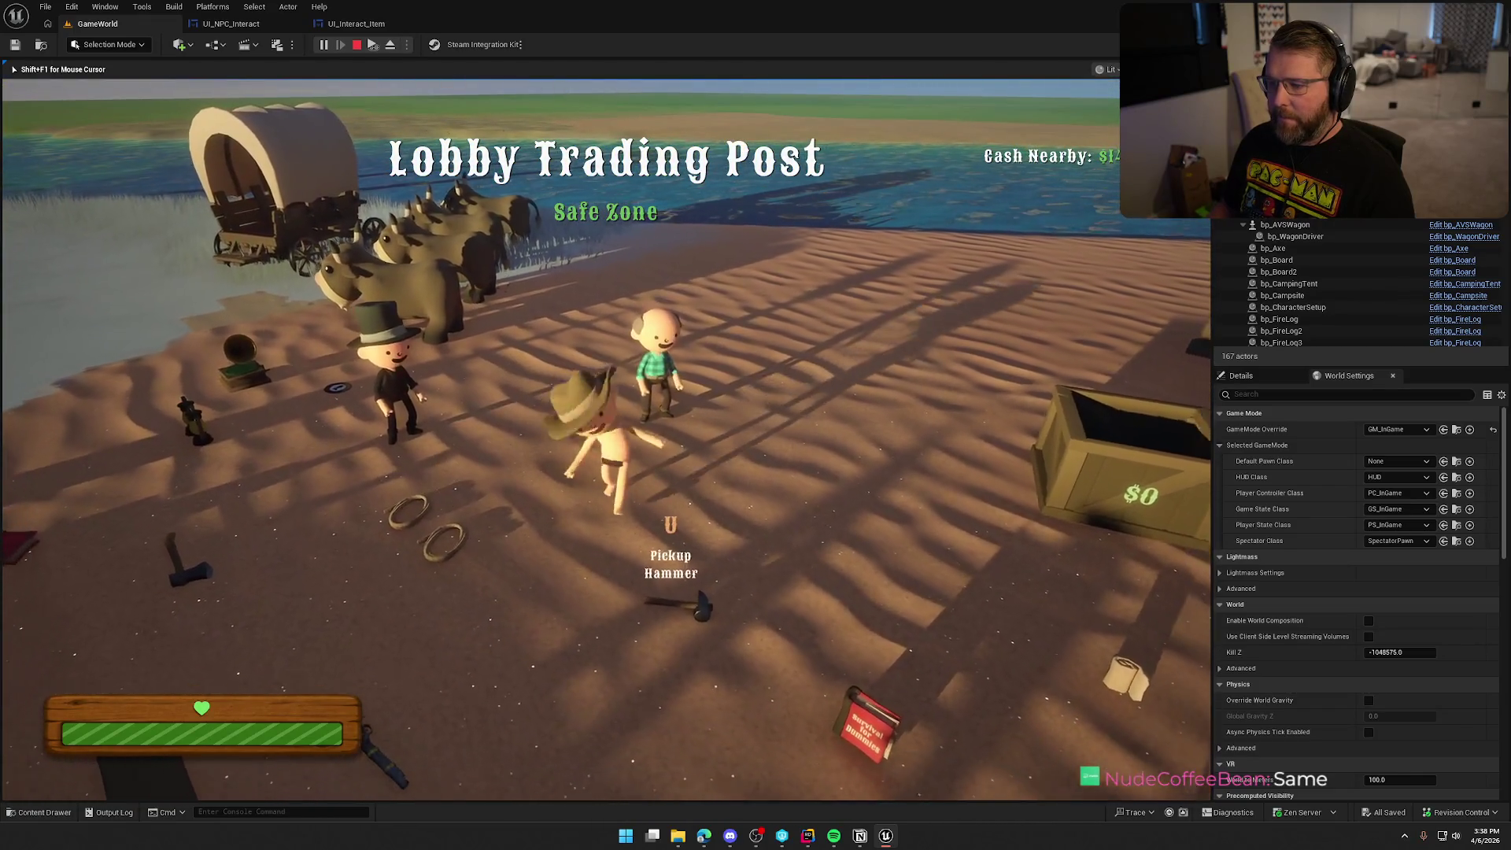
key("Escape")
key("ctrl+space")
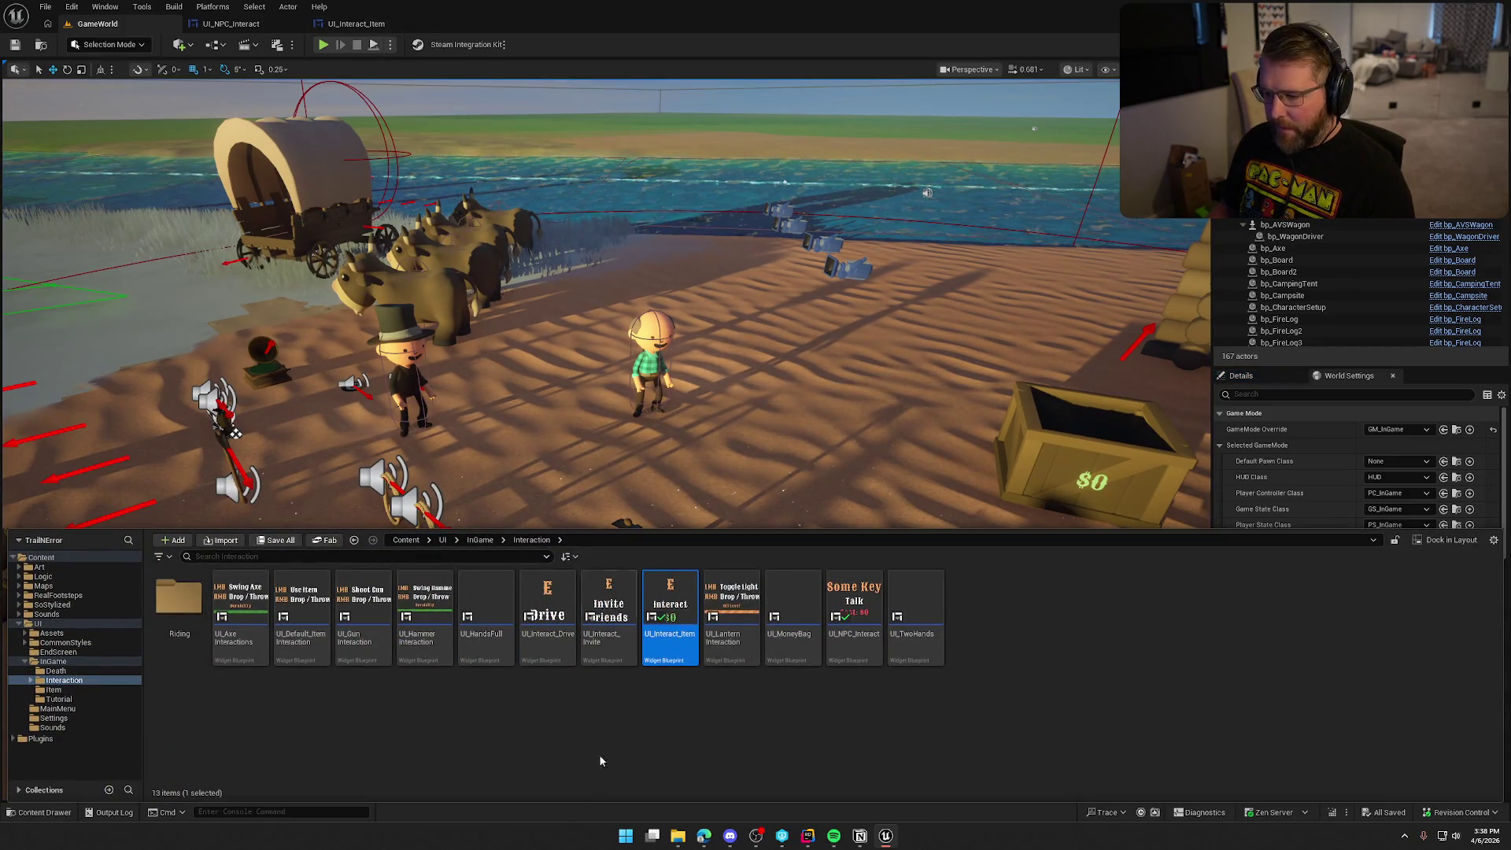
- Open UI_Interact_Invite and check its E key text against UI_Interact_Item's graph
left_click(609, 610)
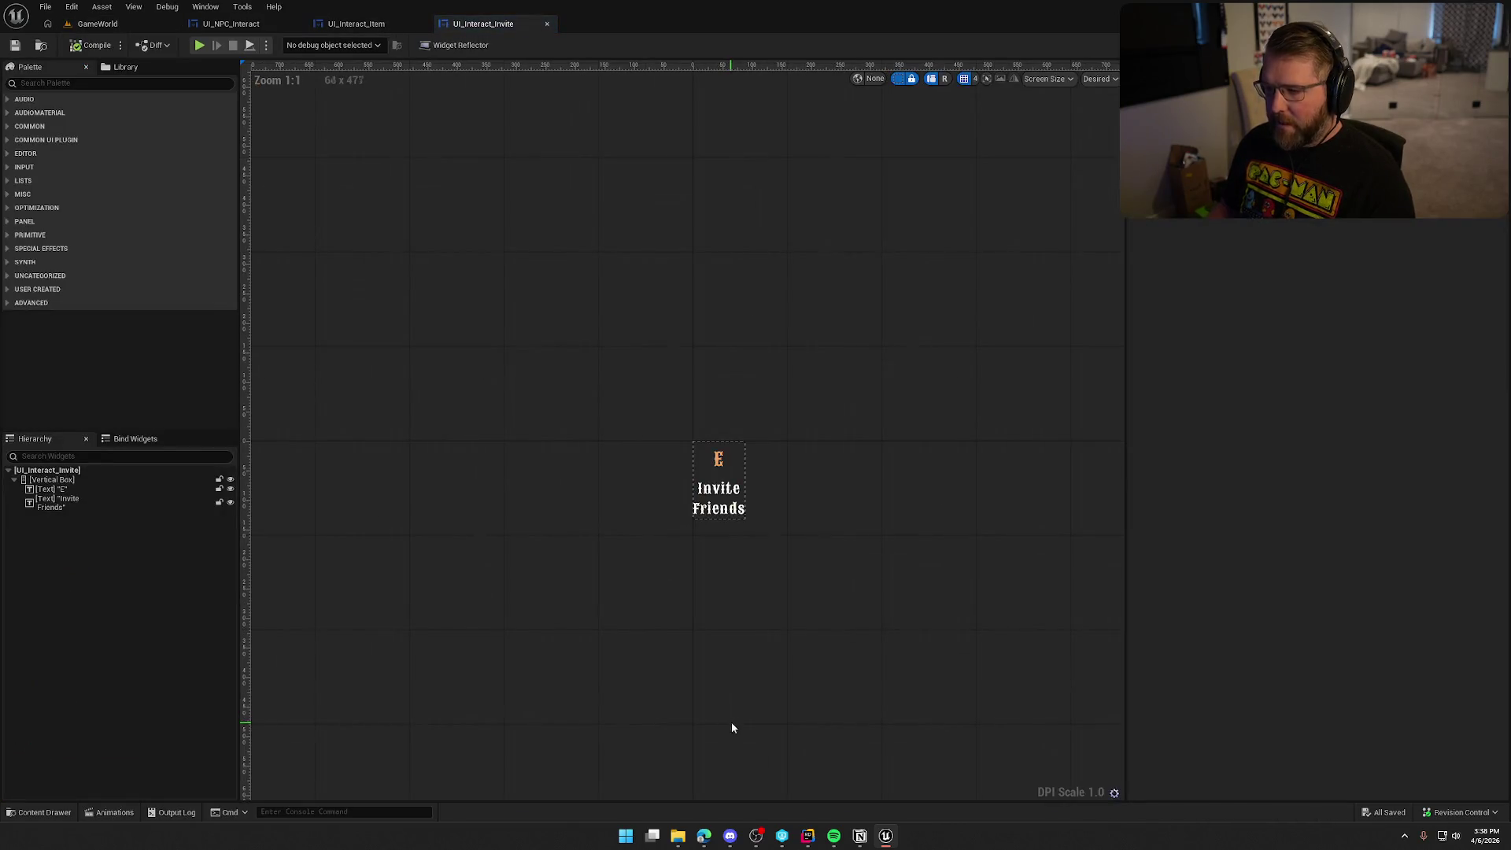
left_click(718, 459)
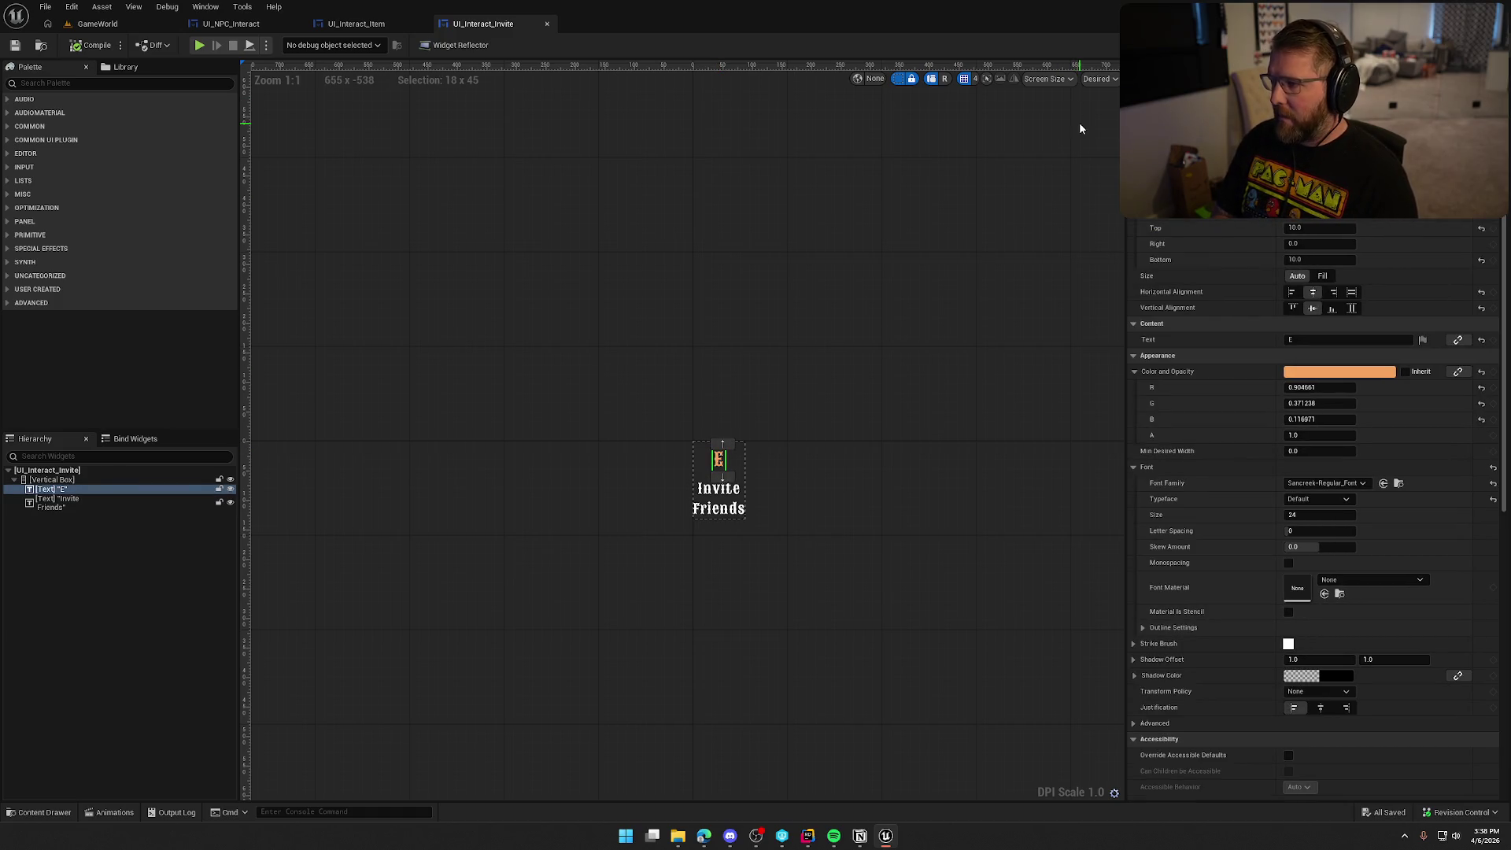
left_click(356, 23)
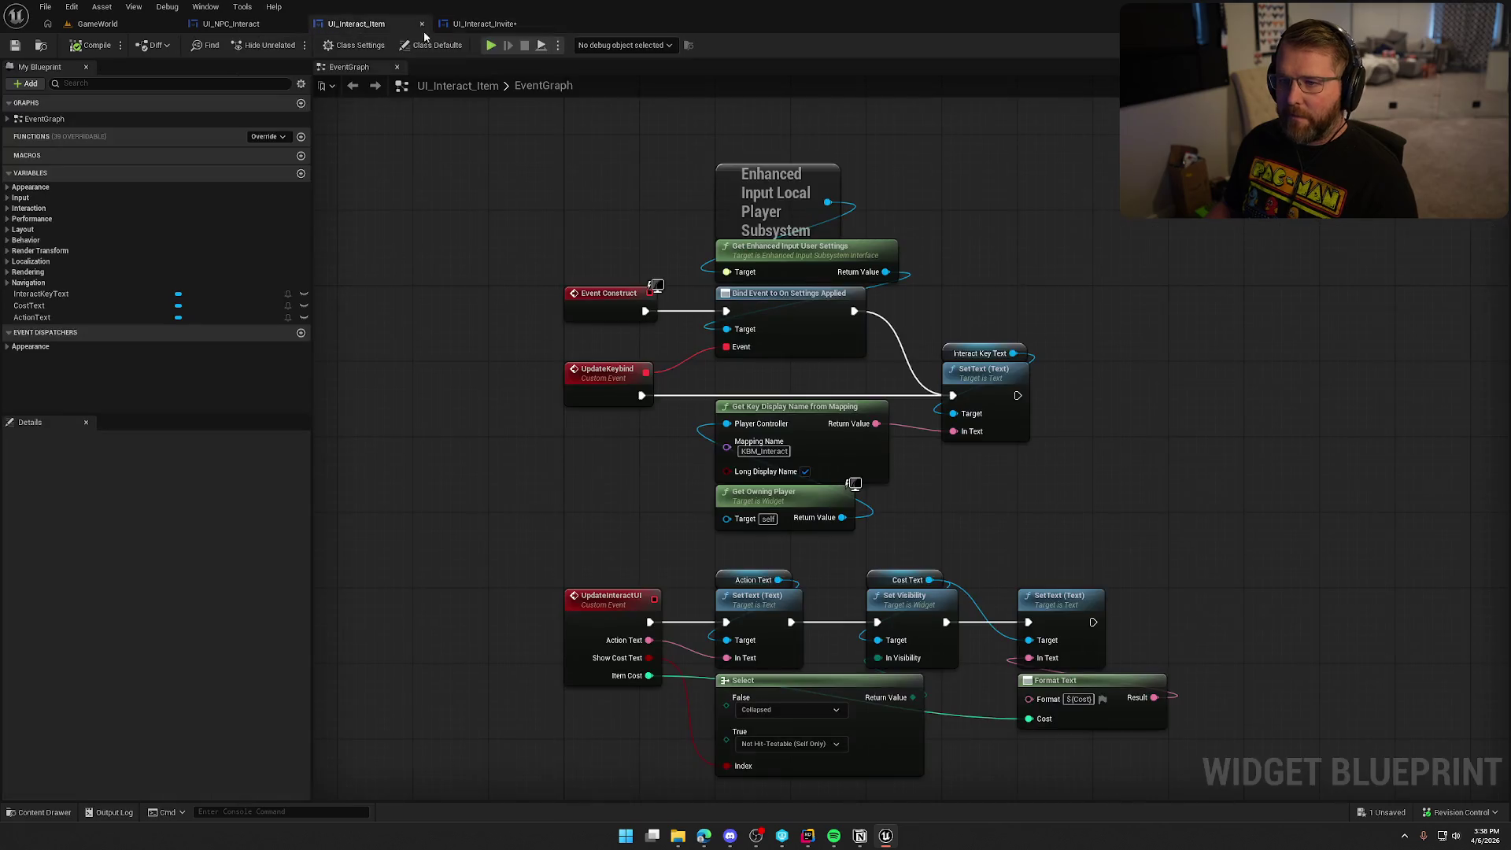
left_click(482, 25)
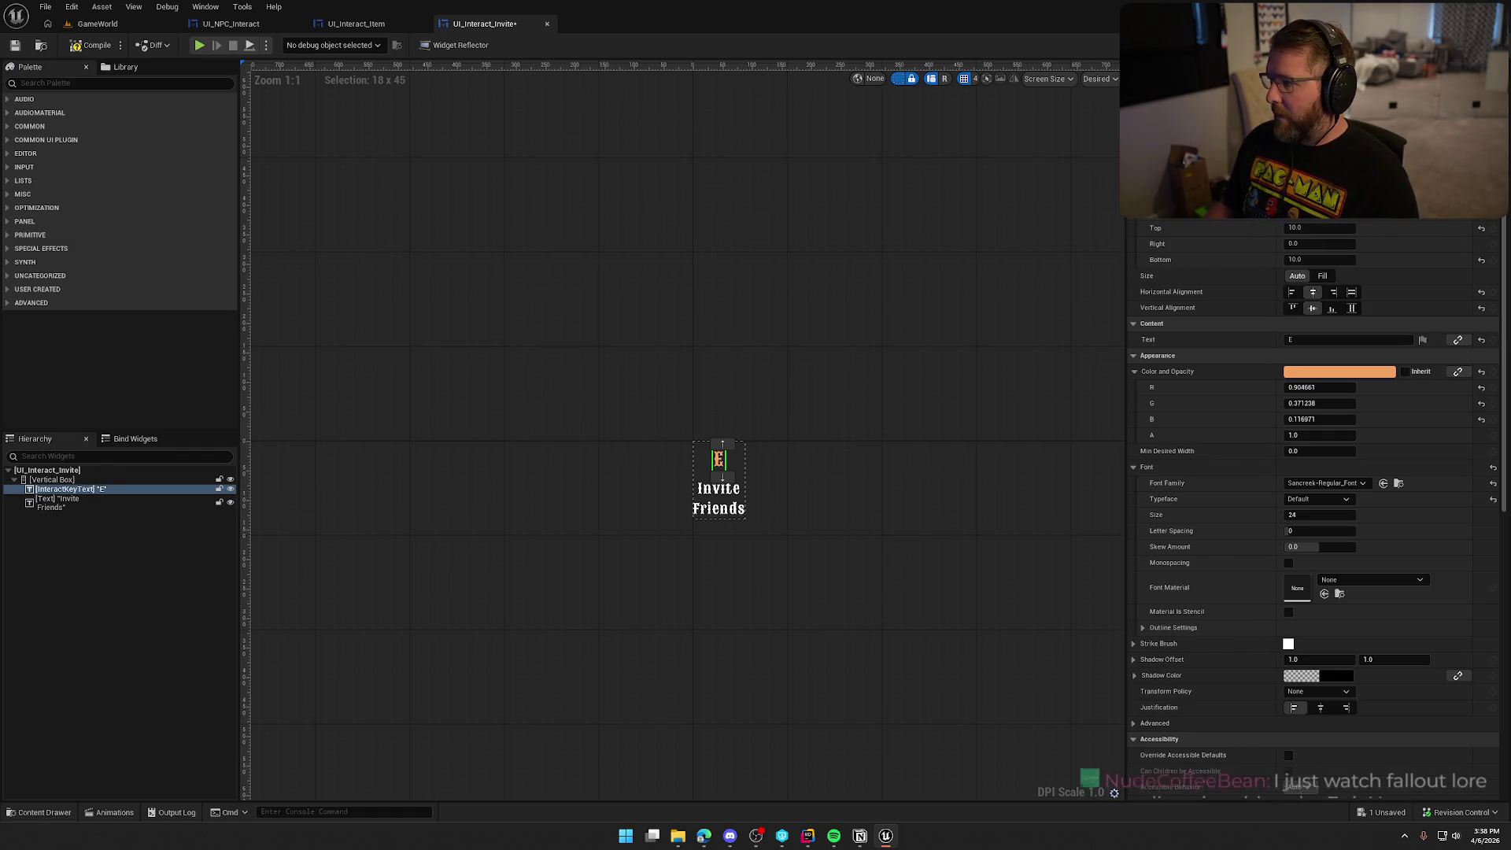
- Replace UI_Interact_Invite's default events with the pasted keybind-update node network
left_click(1478, 45)
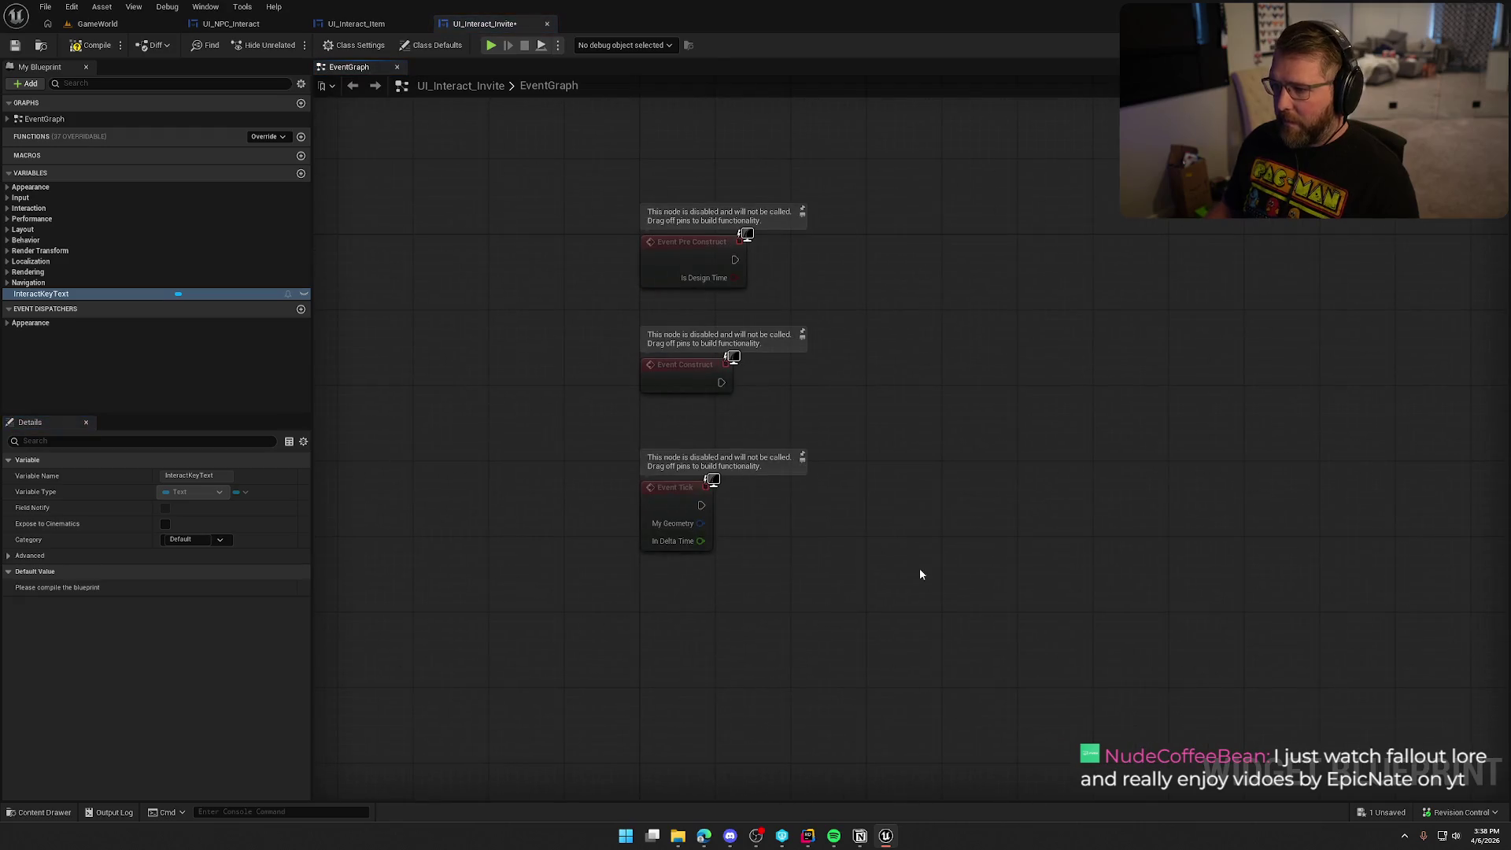
key("ctrl+a")
key("Delete")
key("ctrl+v")
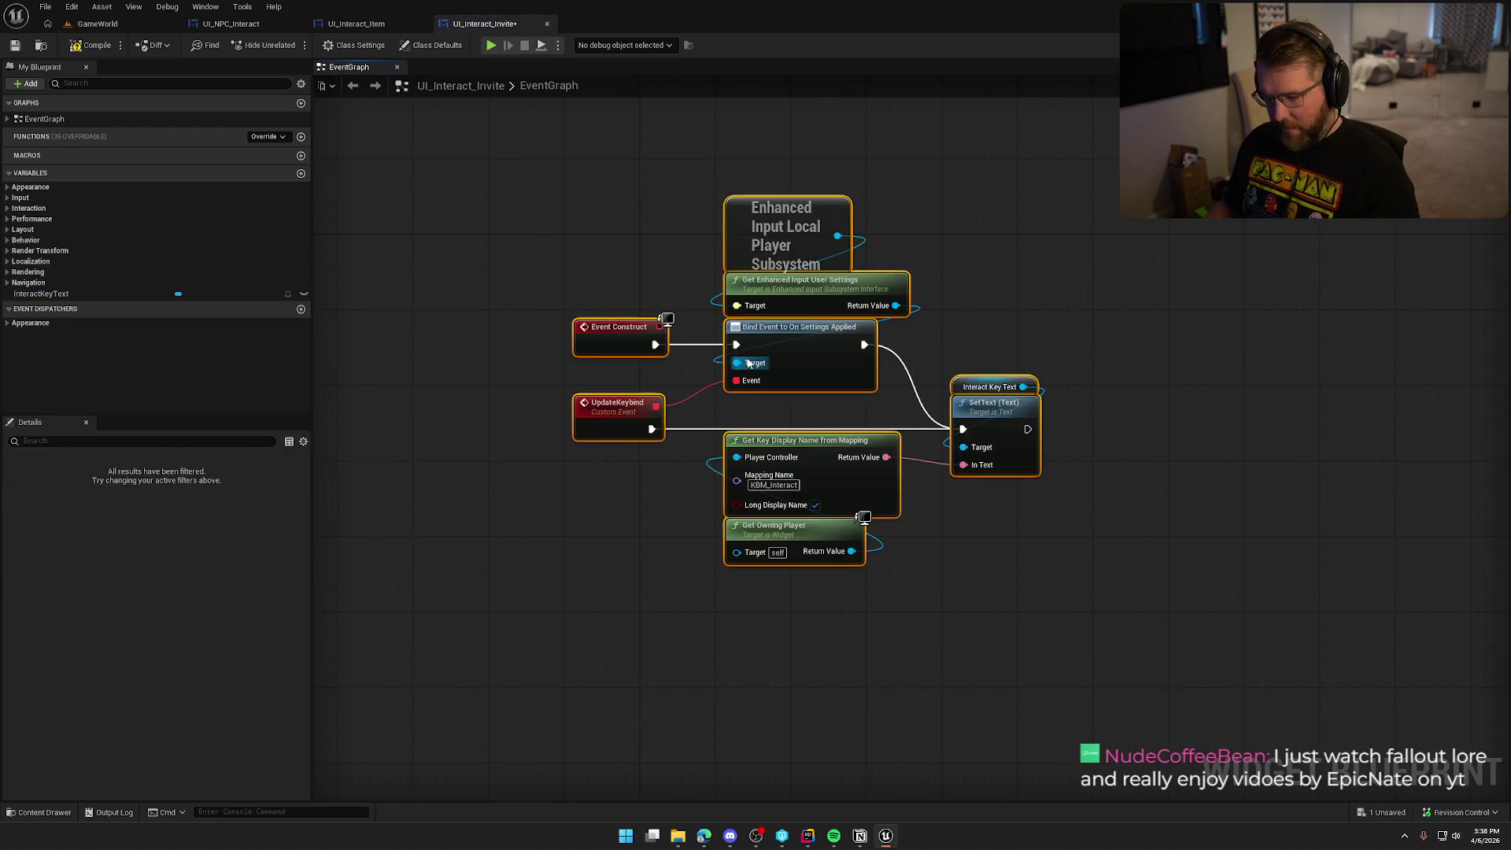
left_click_drag(619, 344, 646, 360)
left_click(691, 469)
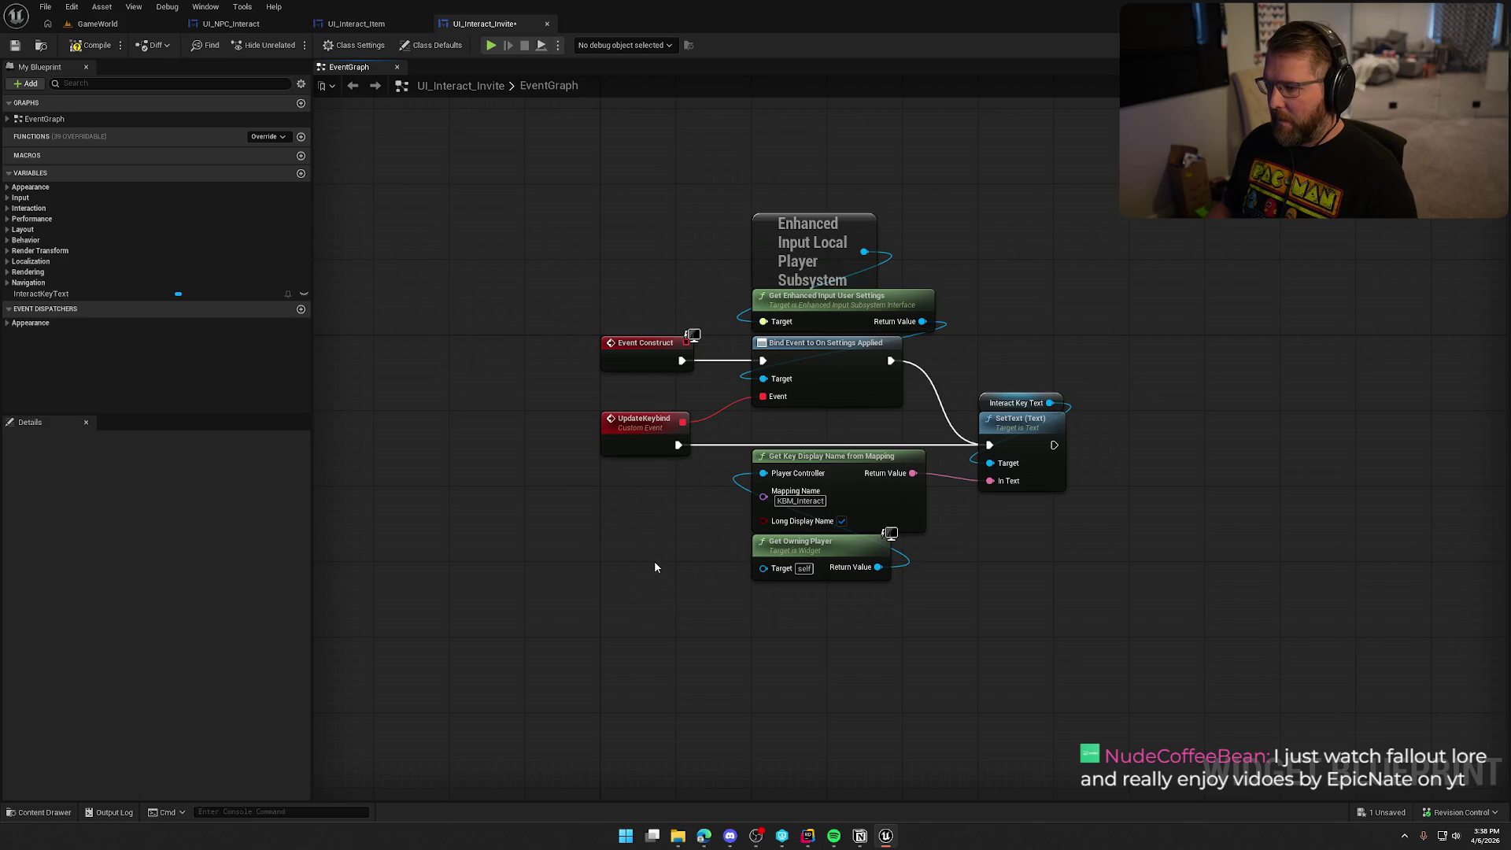
- Save and check out UI_Interact_Invite, then close the three widget editor tabs
key("ctrl+s")
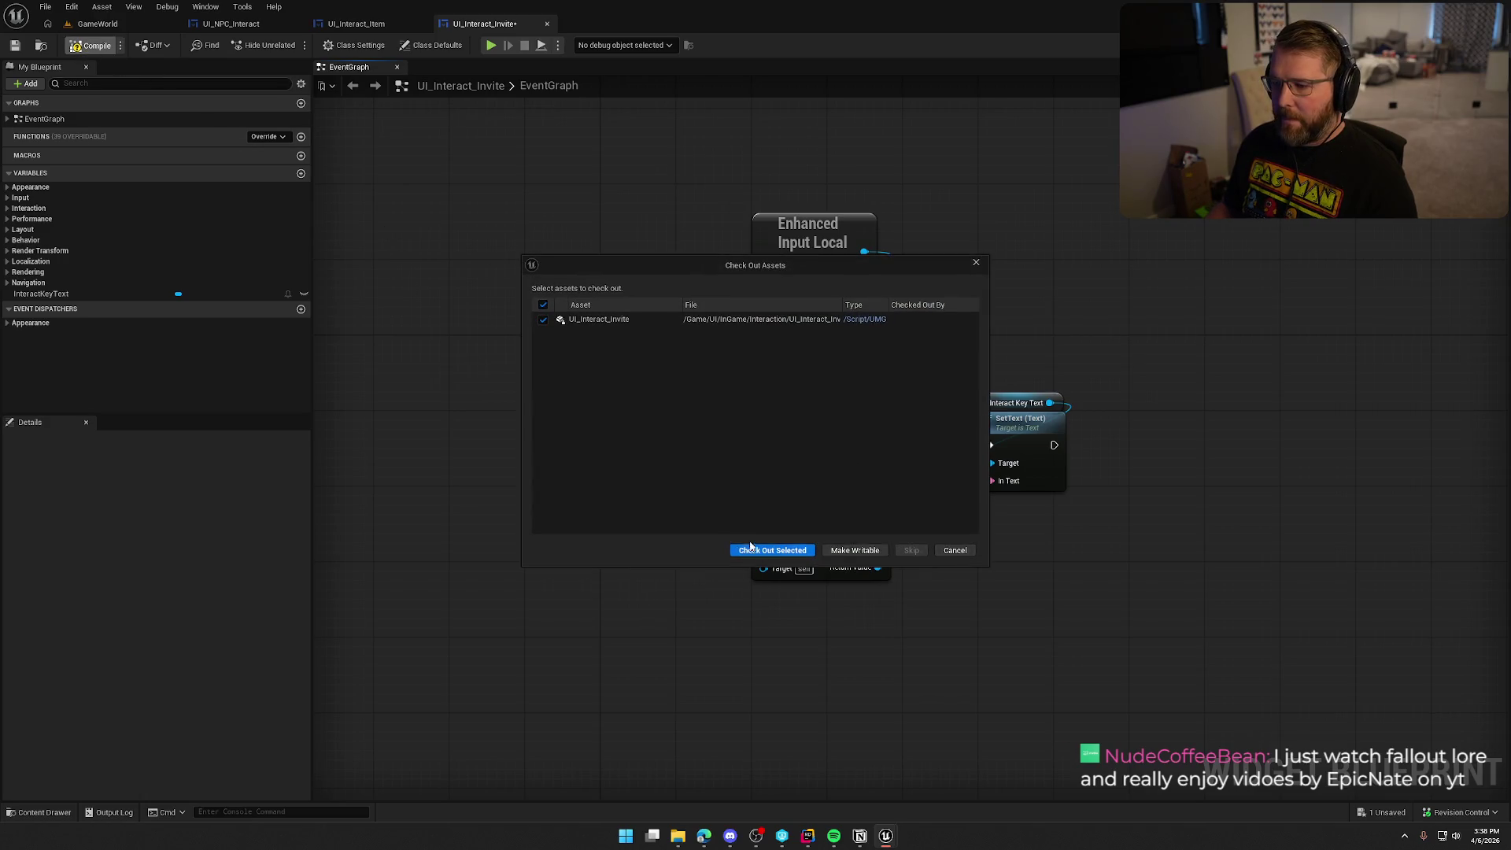
left_click(750, 546)
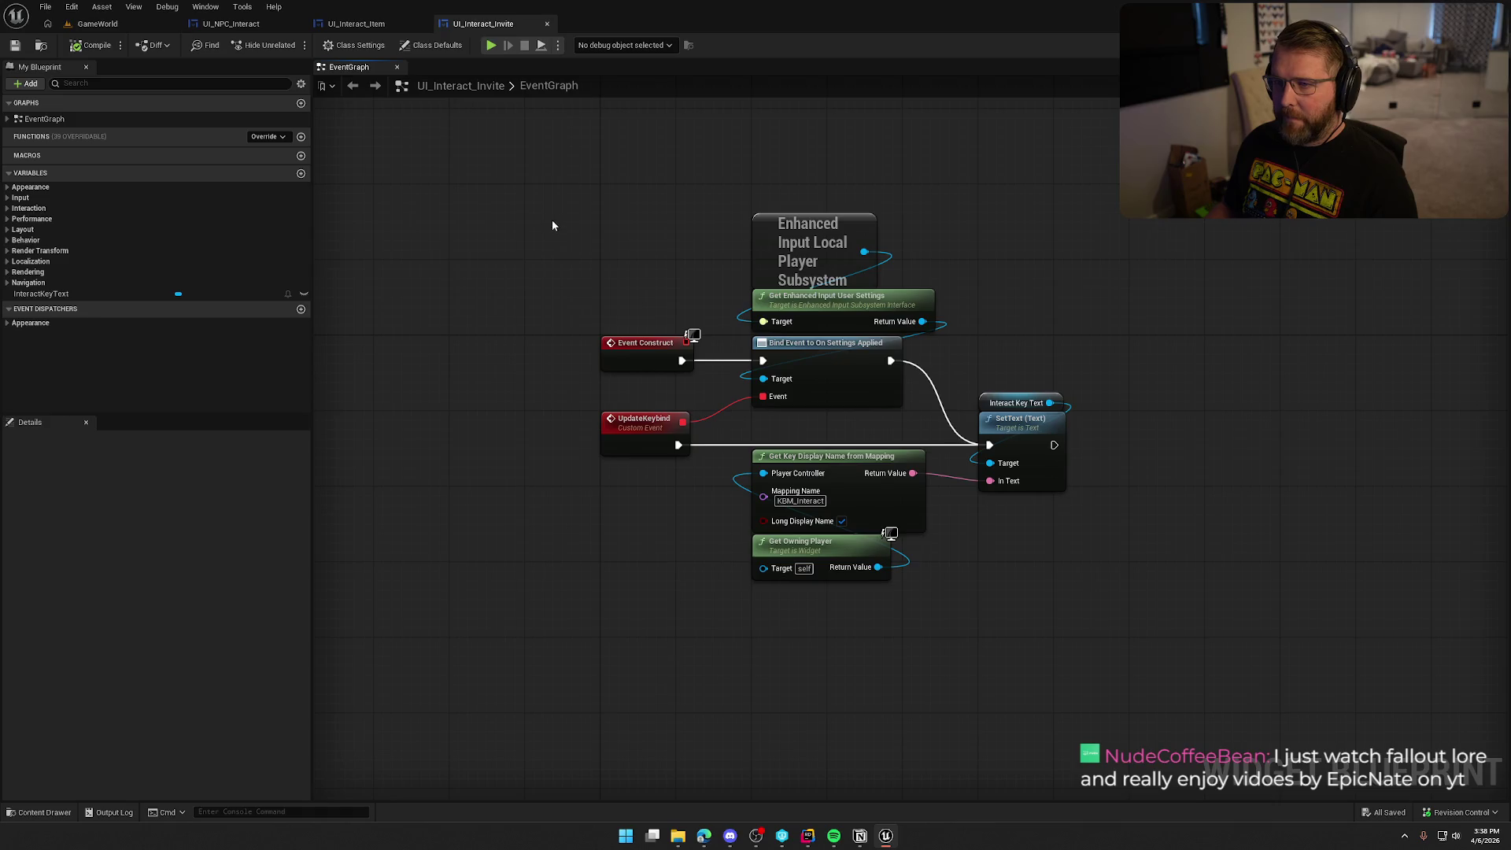
left_click(422, 24)
left_click(422, 24)
left_click(297, 23)
key("ctrl+space")
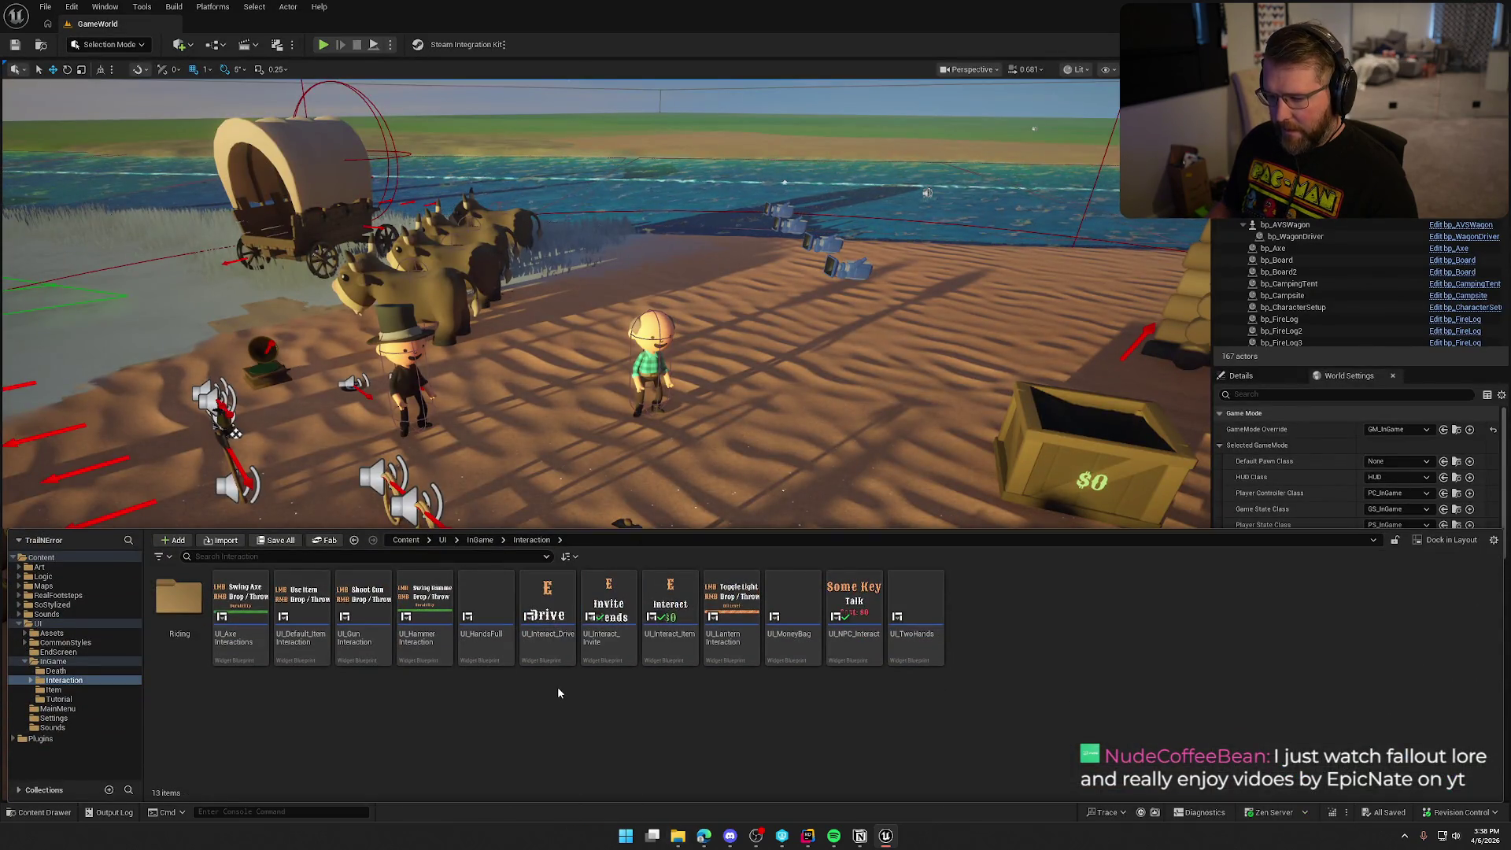
- Open UI_Interact_Drive and rename its E key text to InteractKeyText
double_click(551, 658)
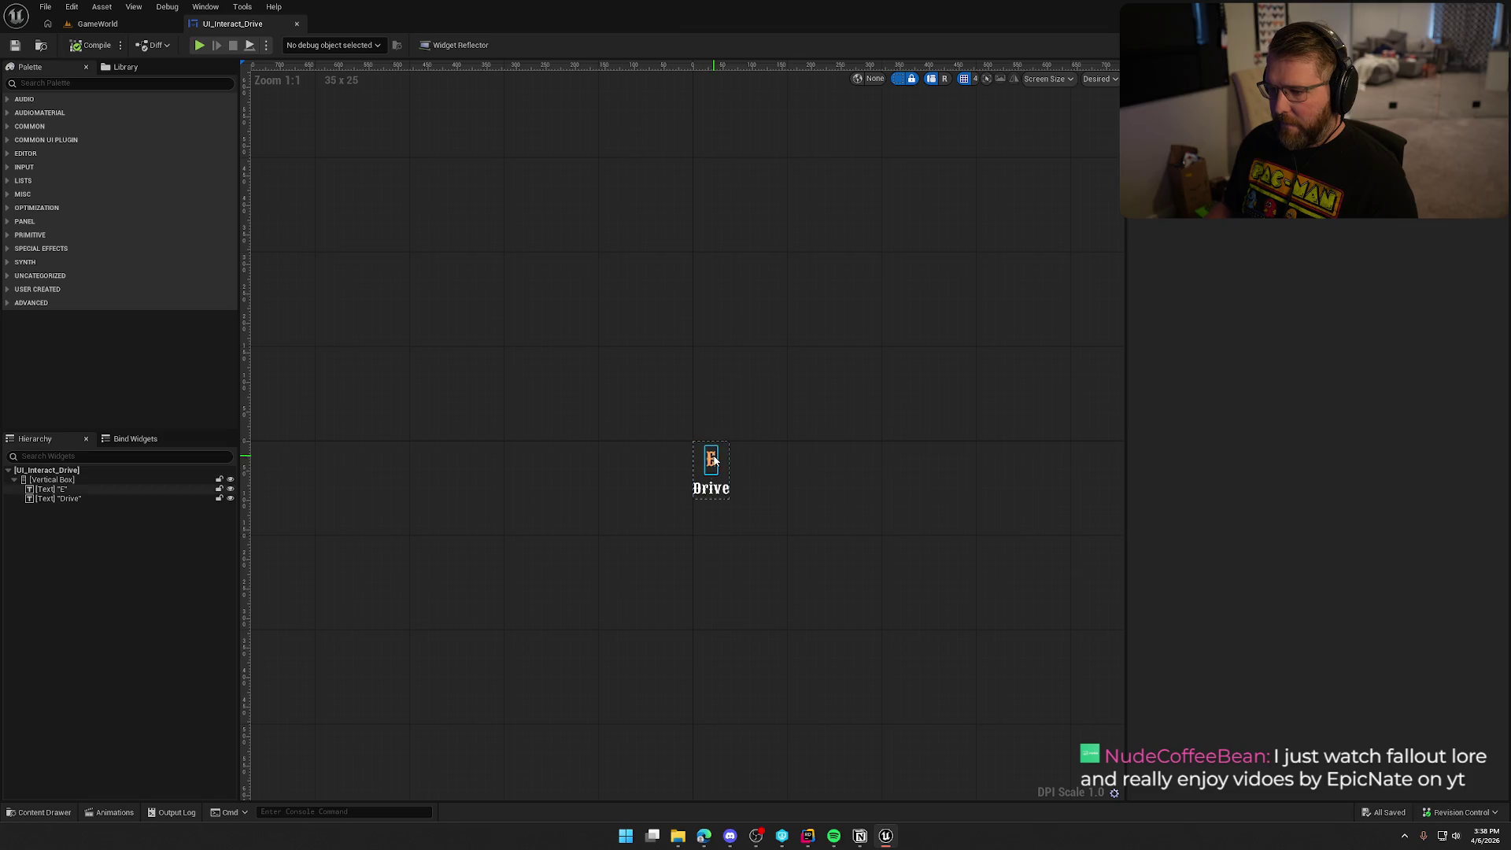
left_click(710, 459)
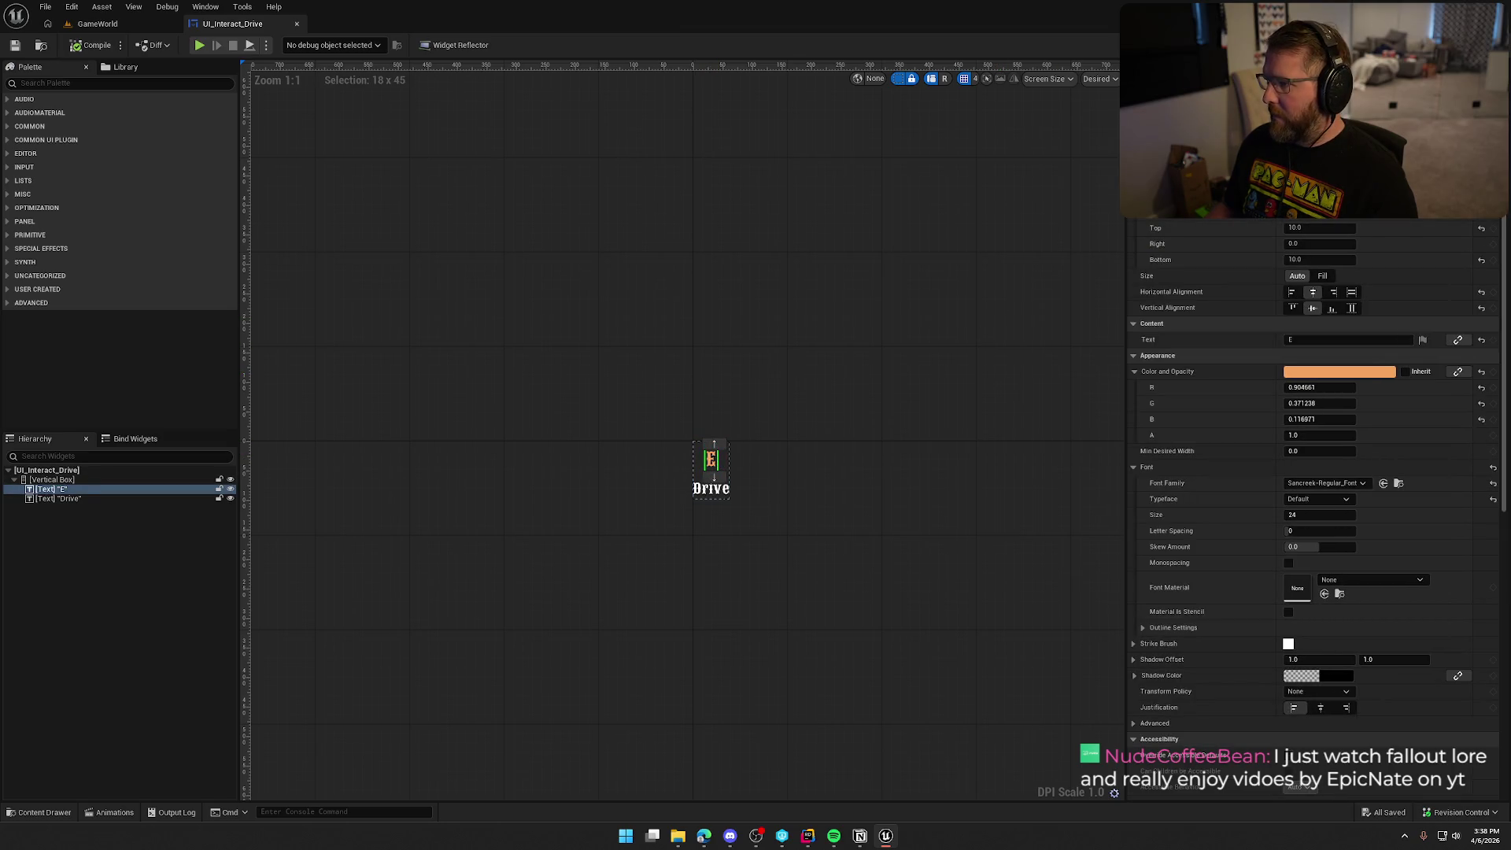
type("InteractKeyText")
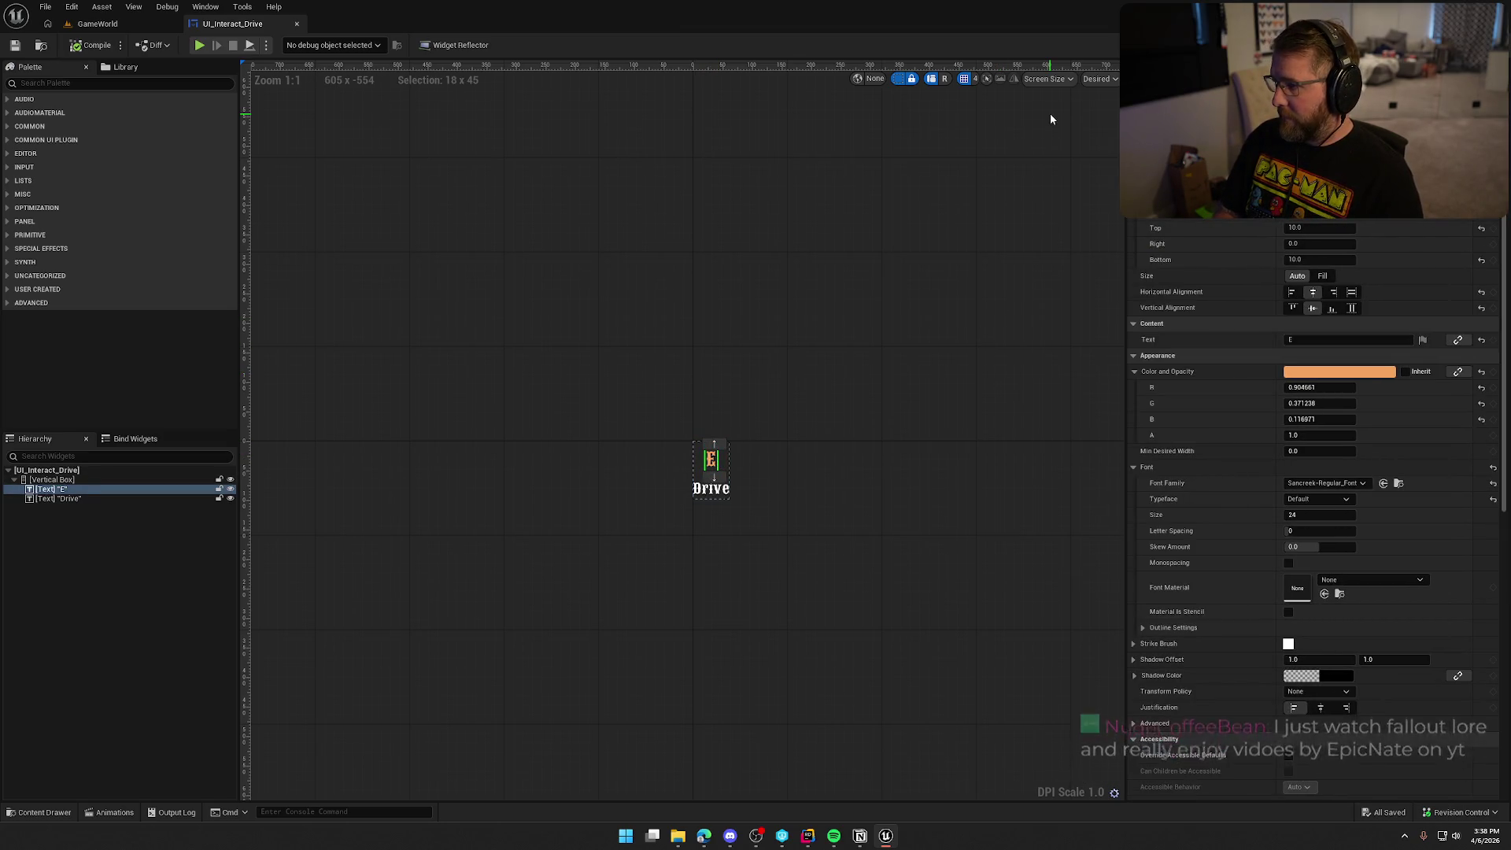
key("Return")
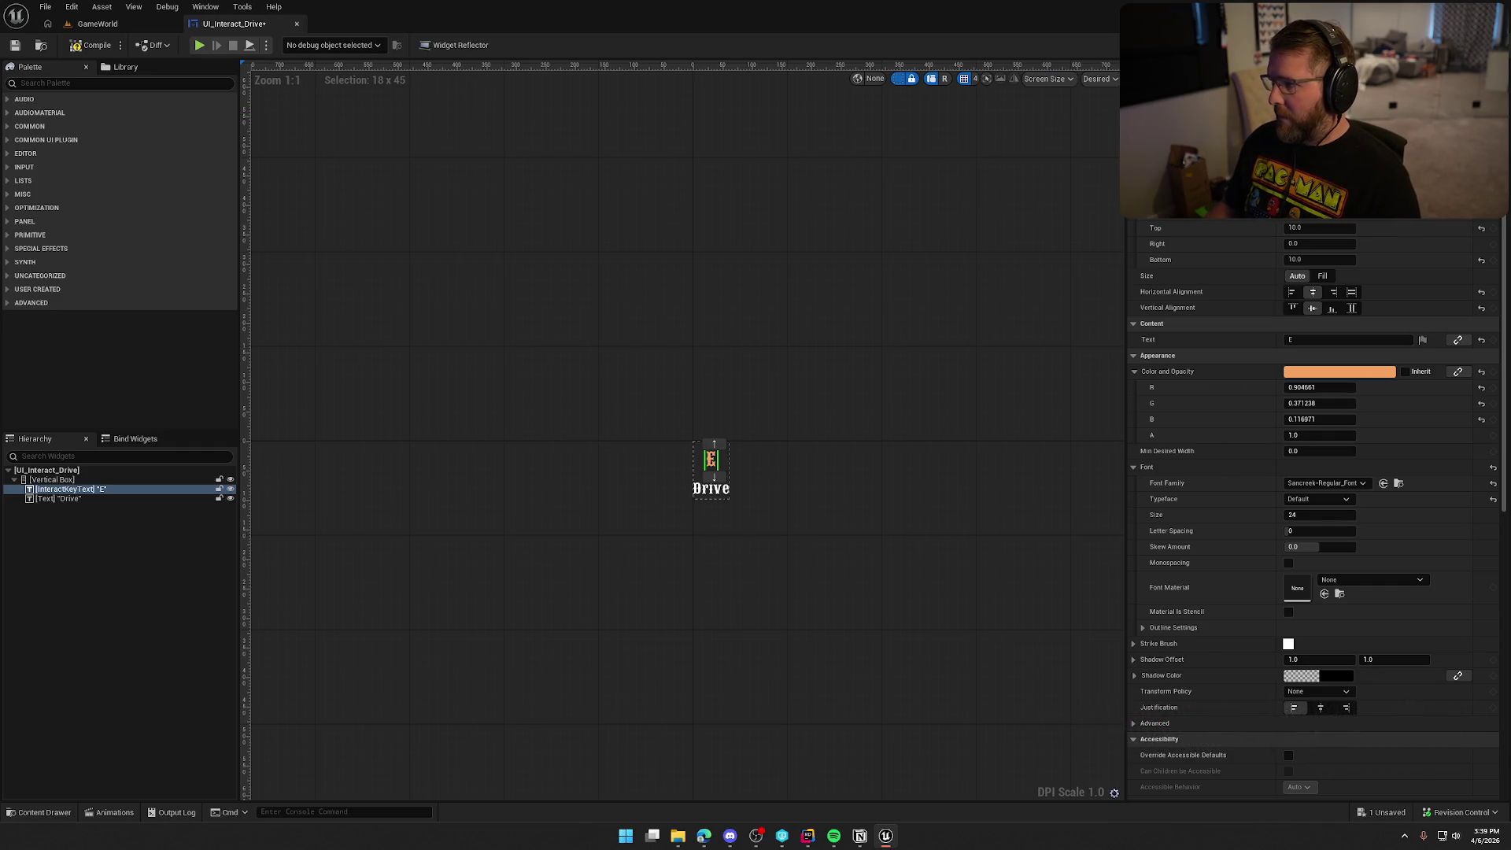
- Swap the Drive graph's default events for the pasted keybind nodes, compile, and check out
key("shift+F4")
key("ctrl+a")
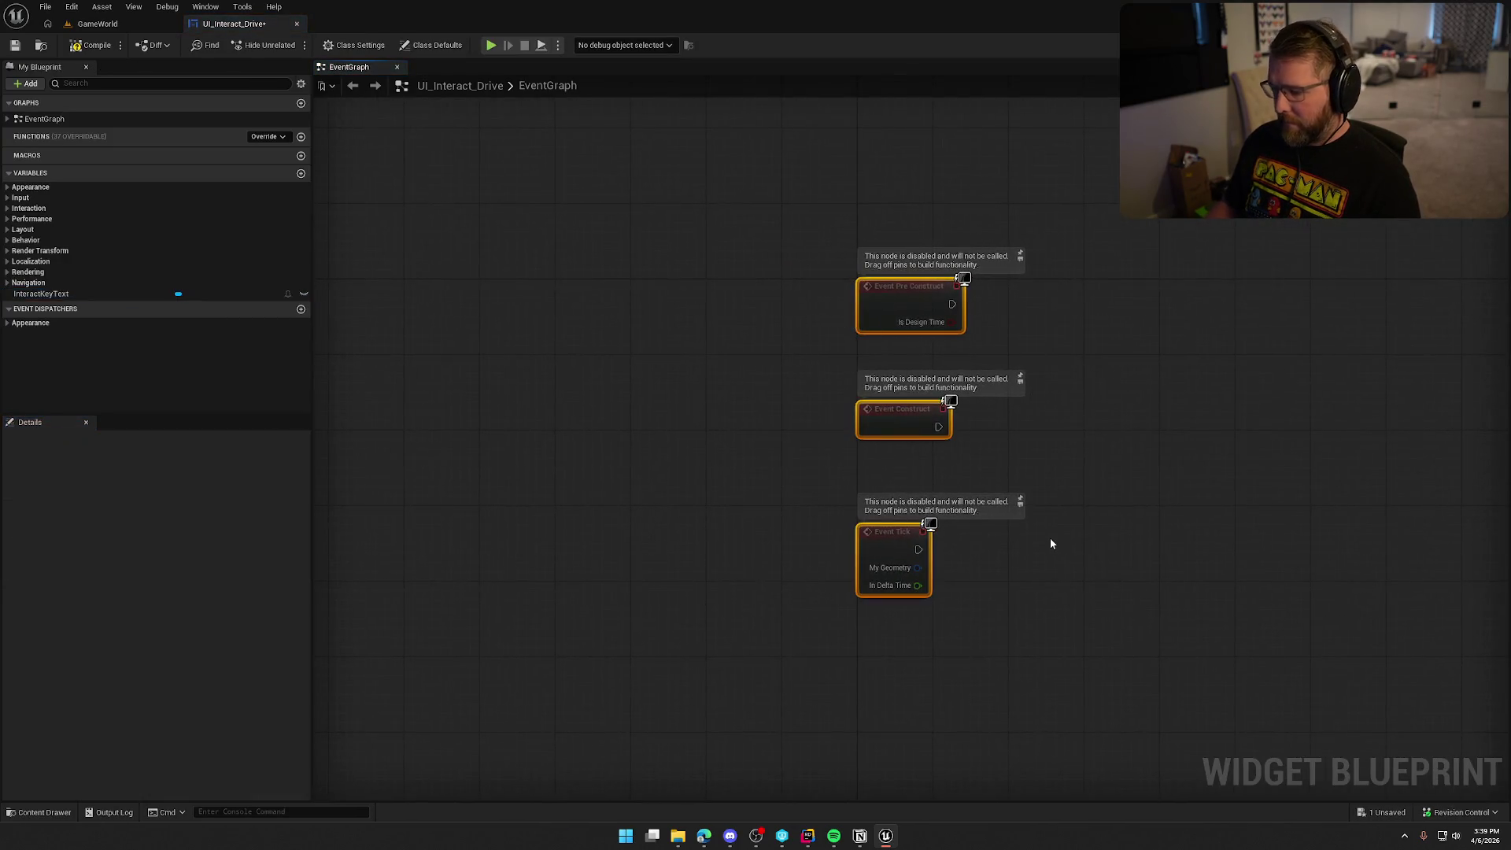
key("Delete")
key("ctrl+v")
mouse_move(910, 513)
left_mouse_down()
mouse_move(888, 300)
mouse_move(905, 284)
mouse_move(607, 396)
left_mouse_up()
left_click(512, 538)
left_click(92, 44)
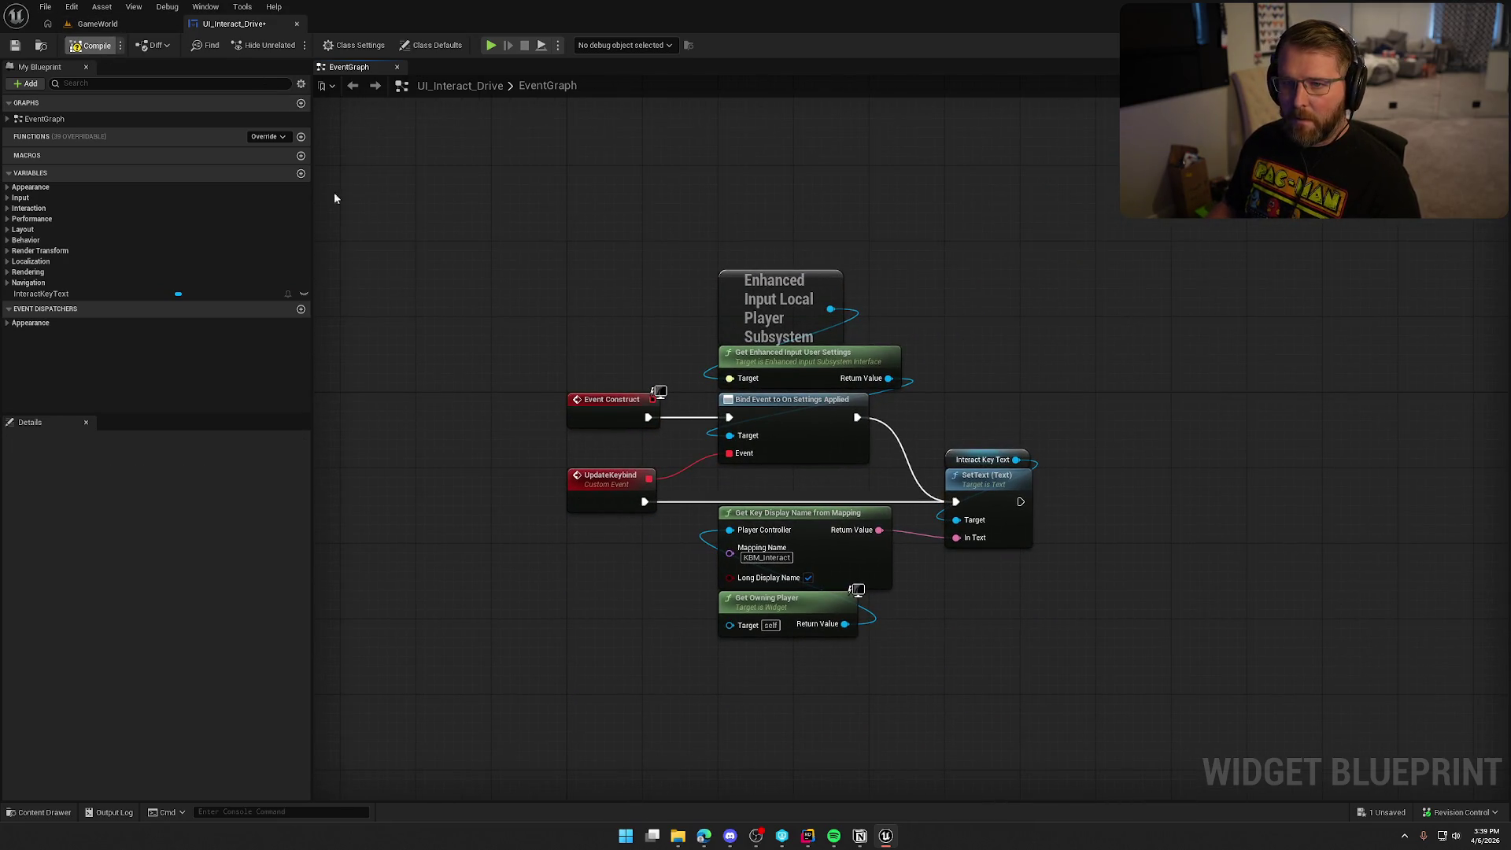
left_click(772, 550)
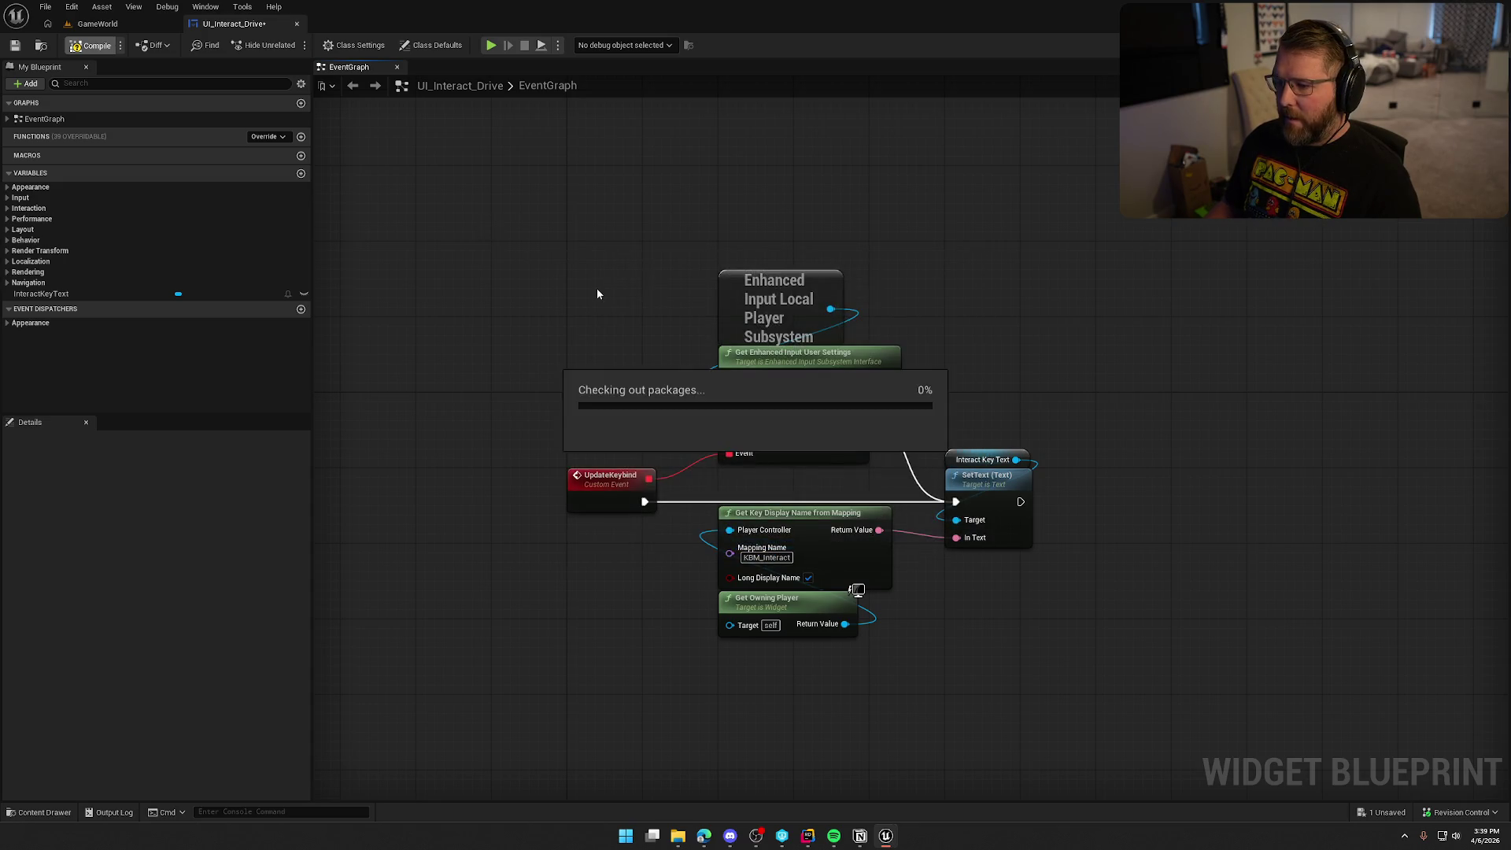
- Open UI_HammerInteraction from the Content Drawer
key("ctrl+space")
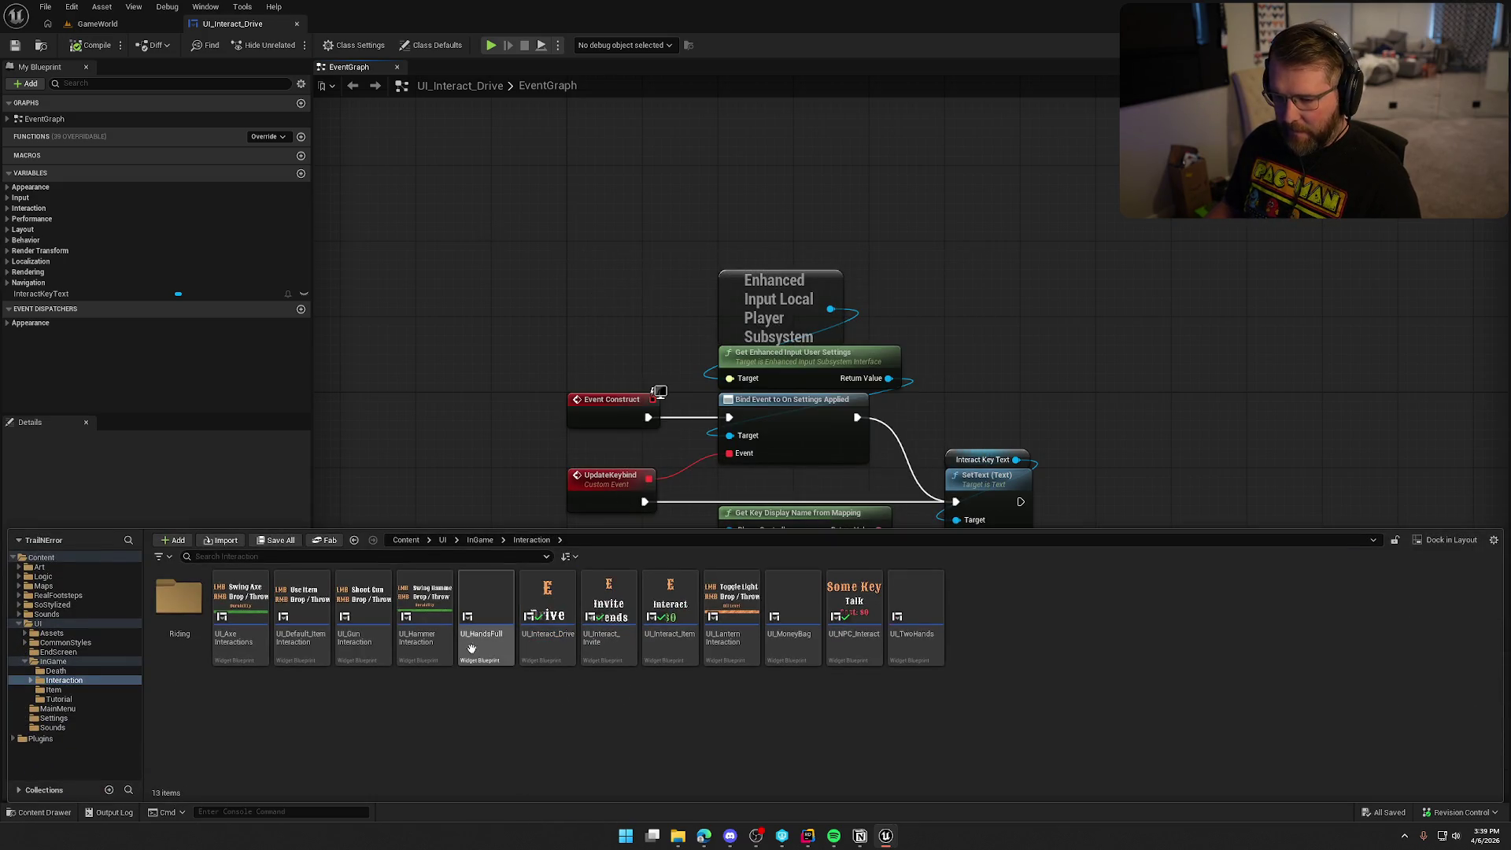
left_click(430, 643)
double_click(430, 643)
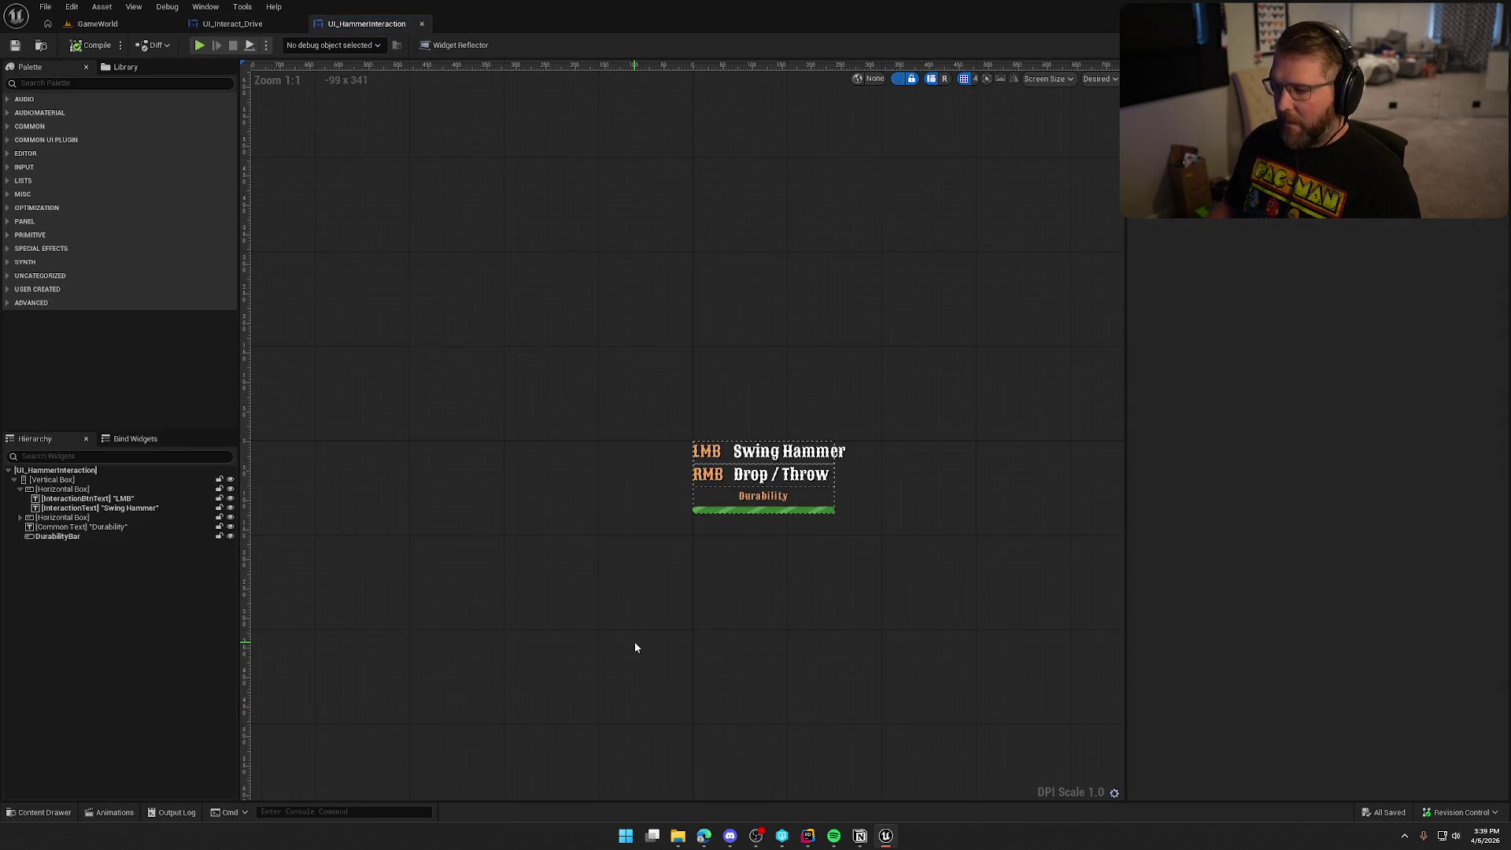
- Browse the Riding interaction widgets folder, then switch back to the earlier editor tab
key("ctrl+space")
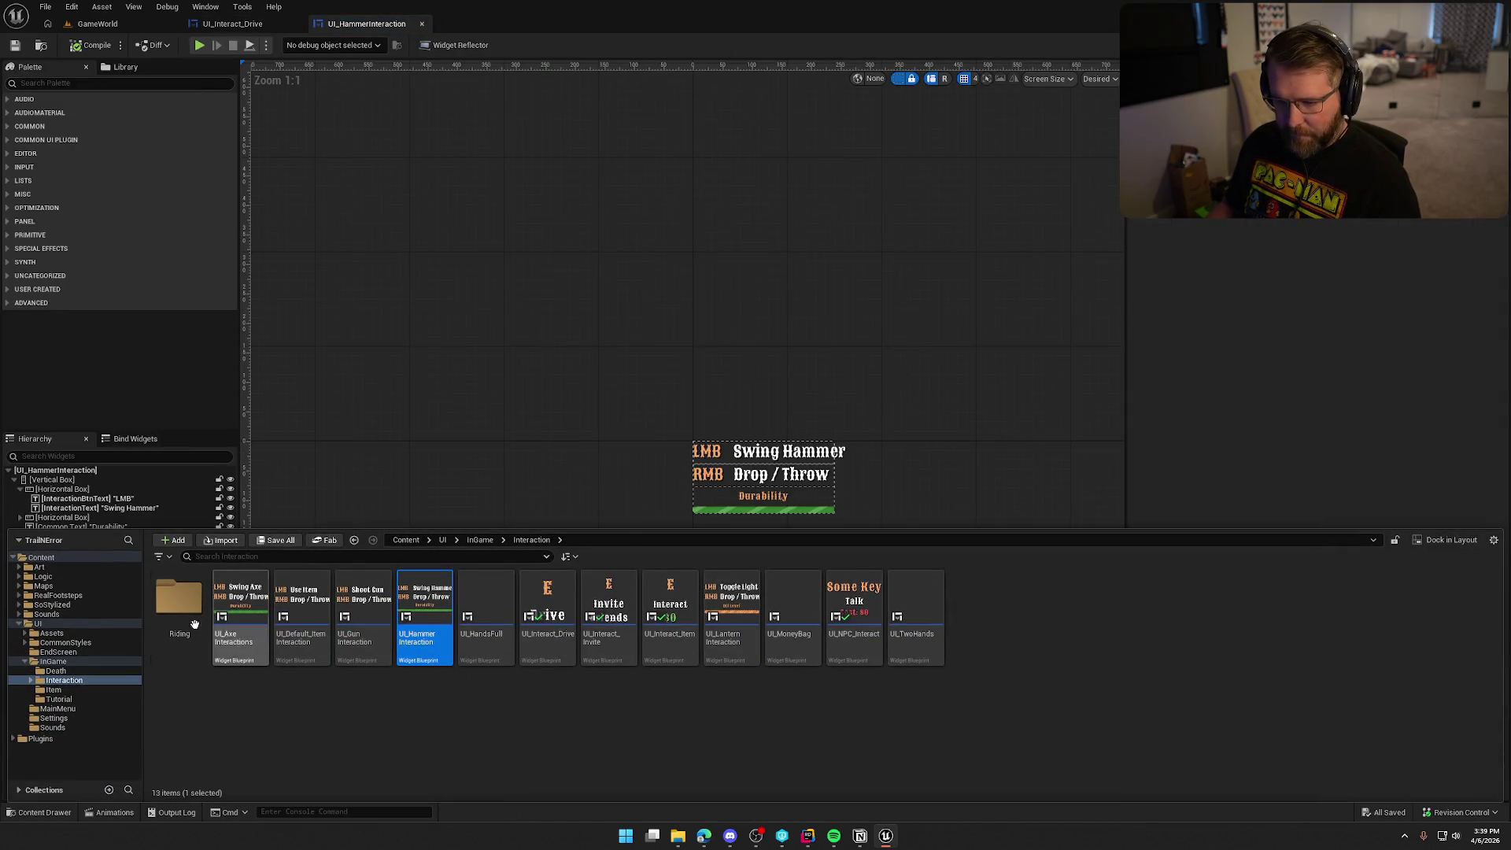
double_click(180, 614)
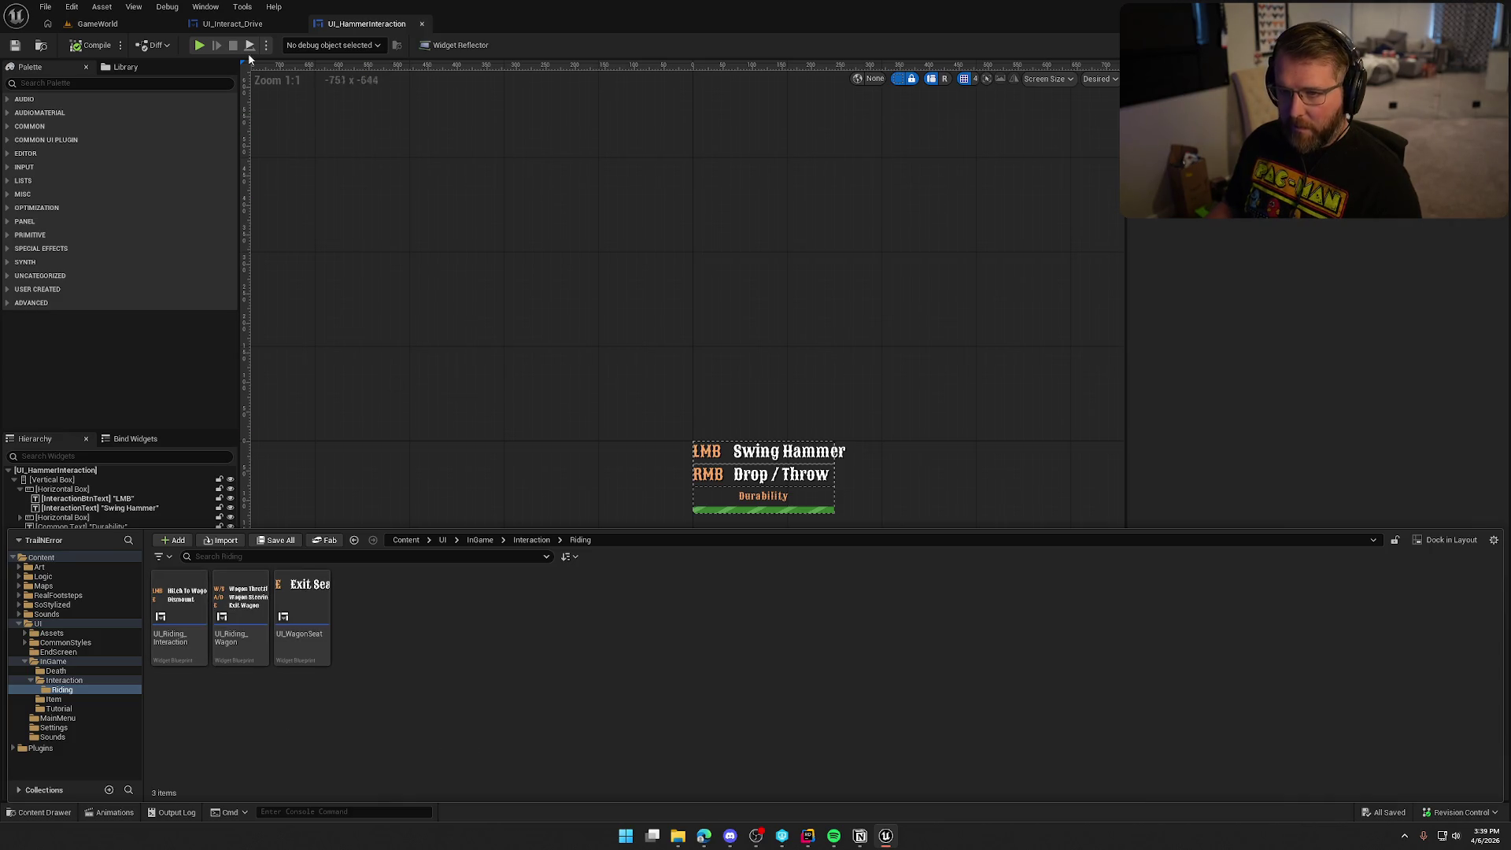
left_click(232, 24)
- Start a GameWorld play session and walk around the trading post crate
left_click(97, 24)
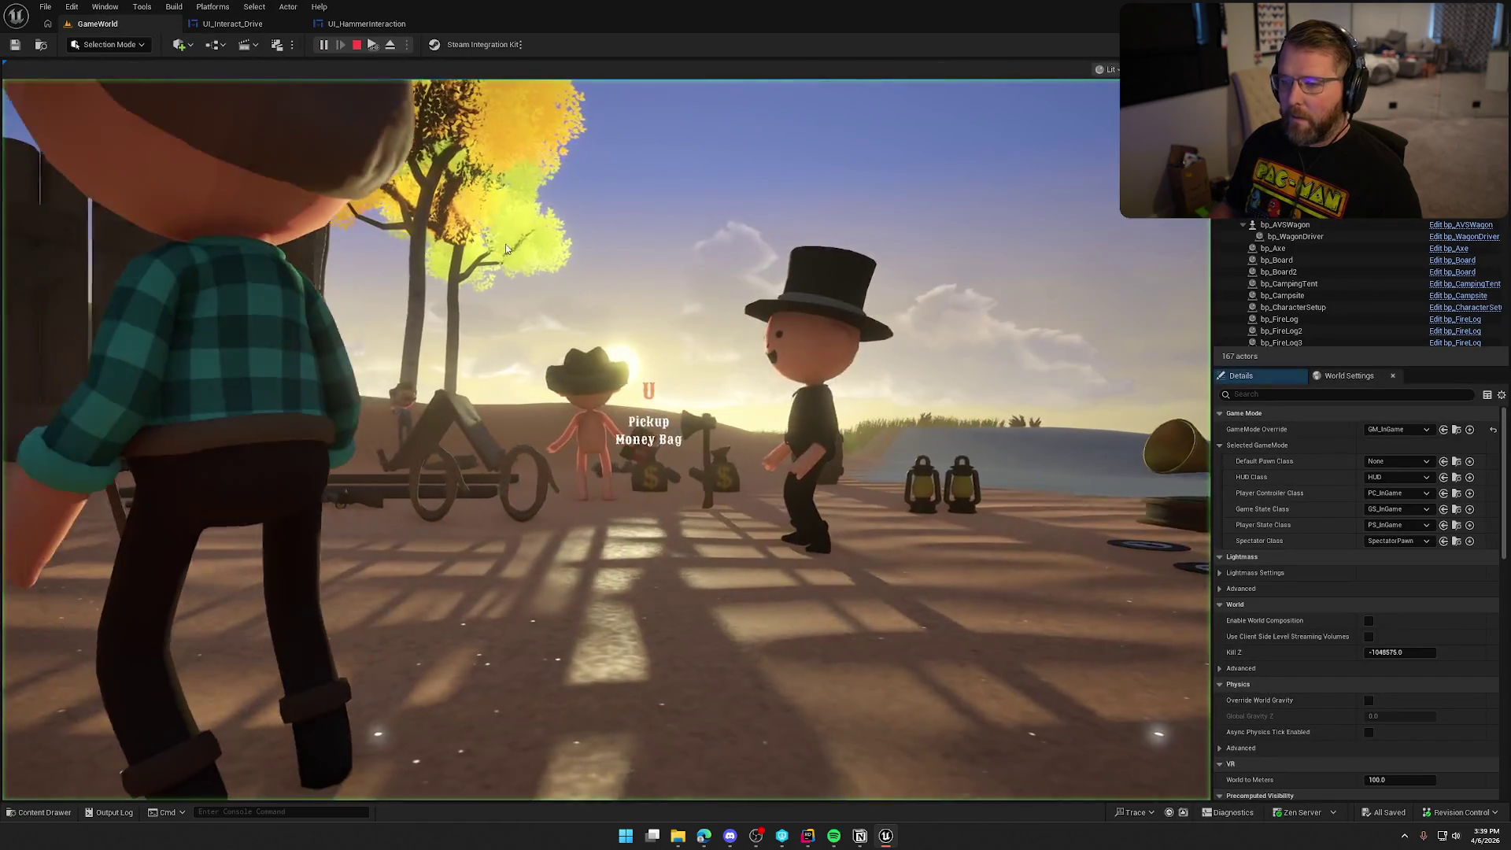
left_click(505, 244)
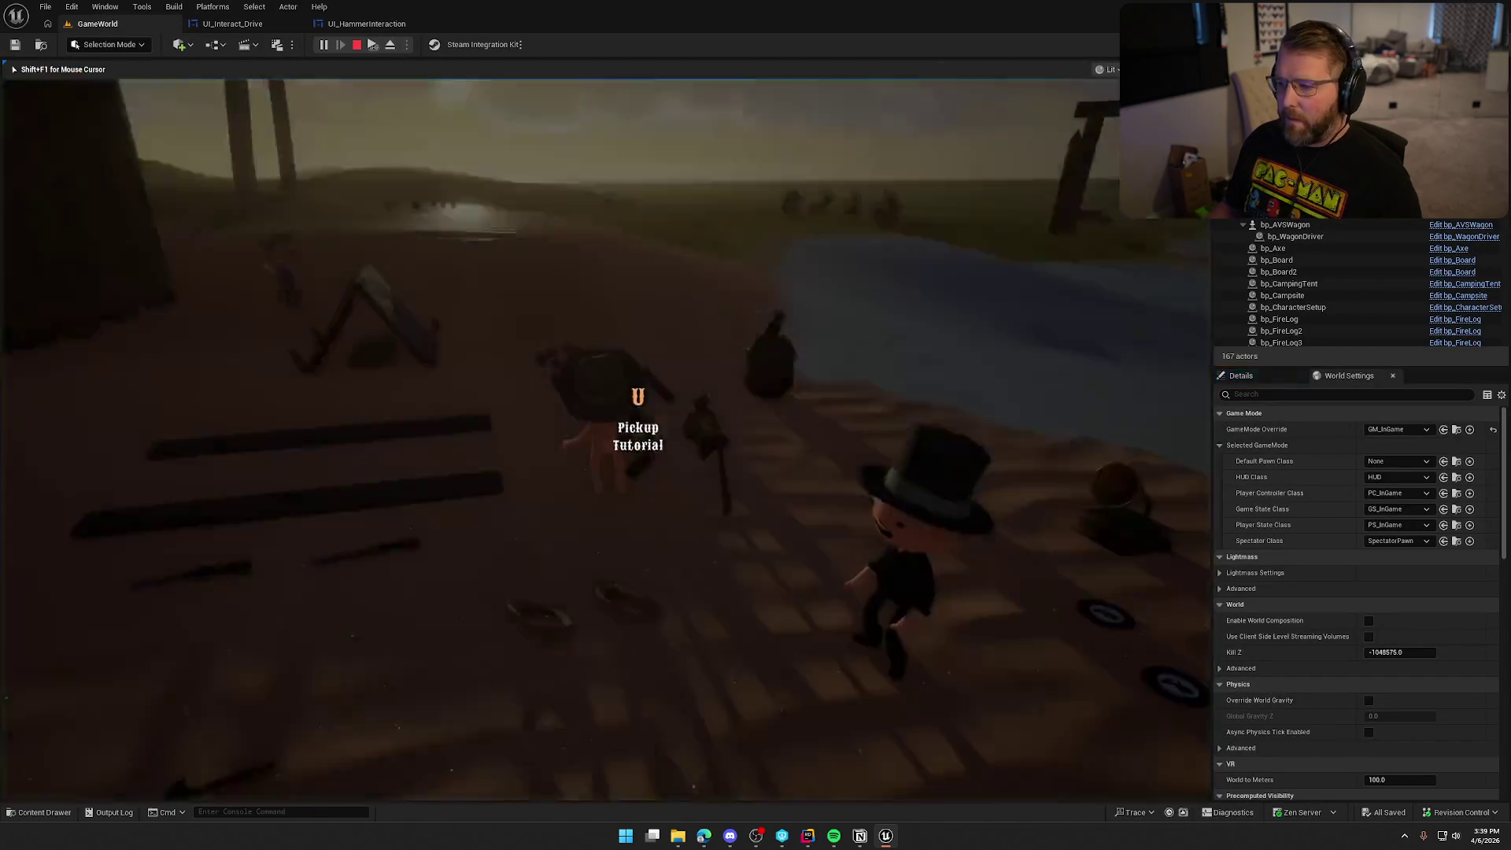
key("w")
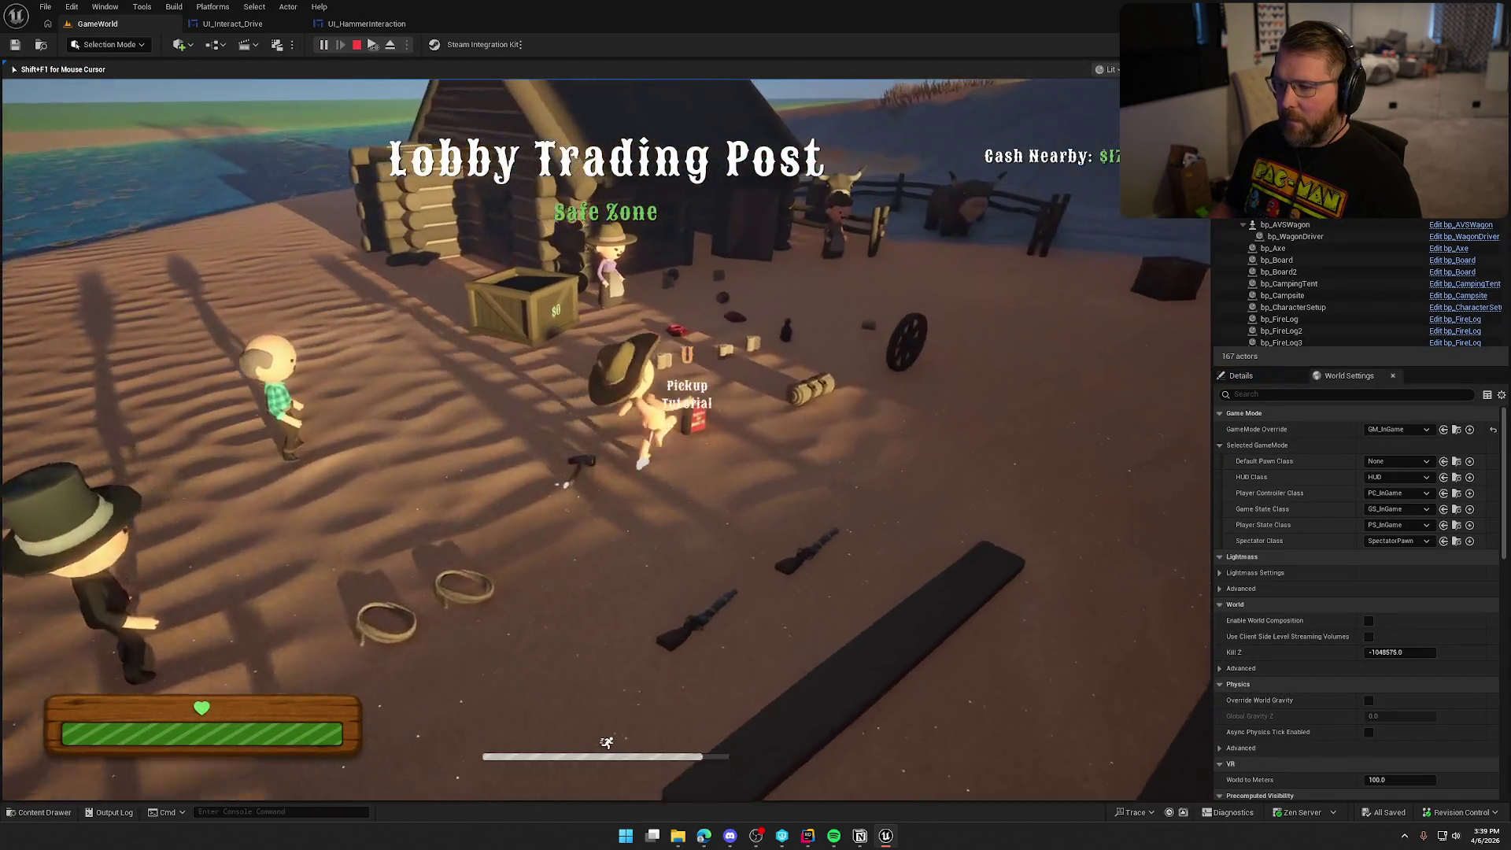
key("w")
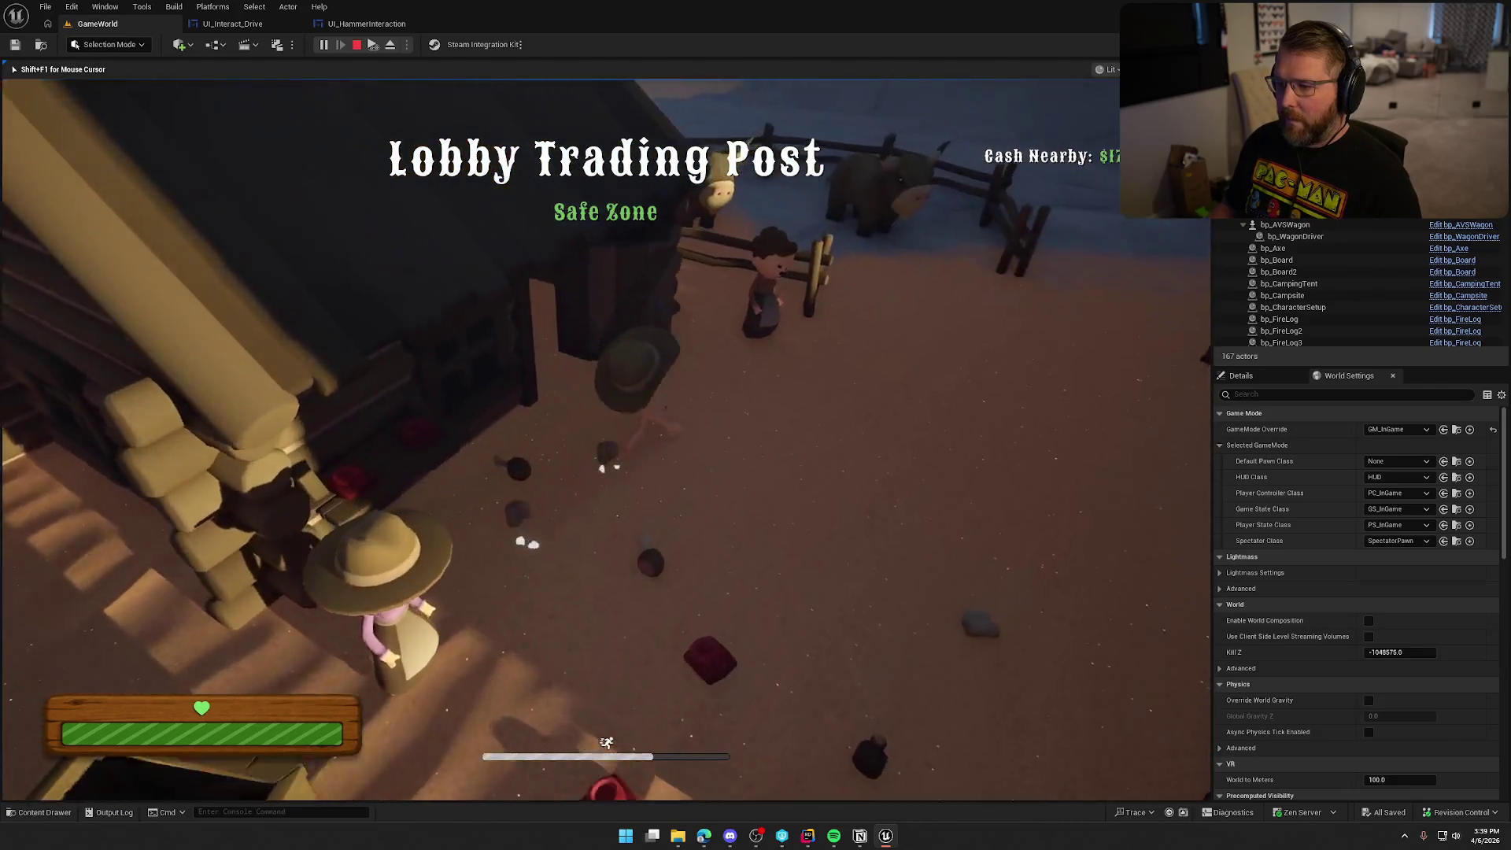
key("w")
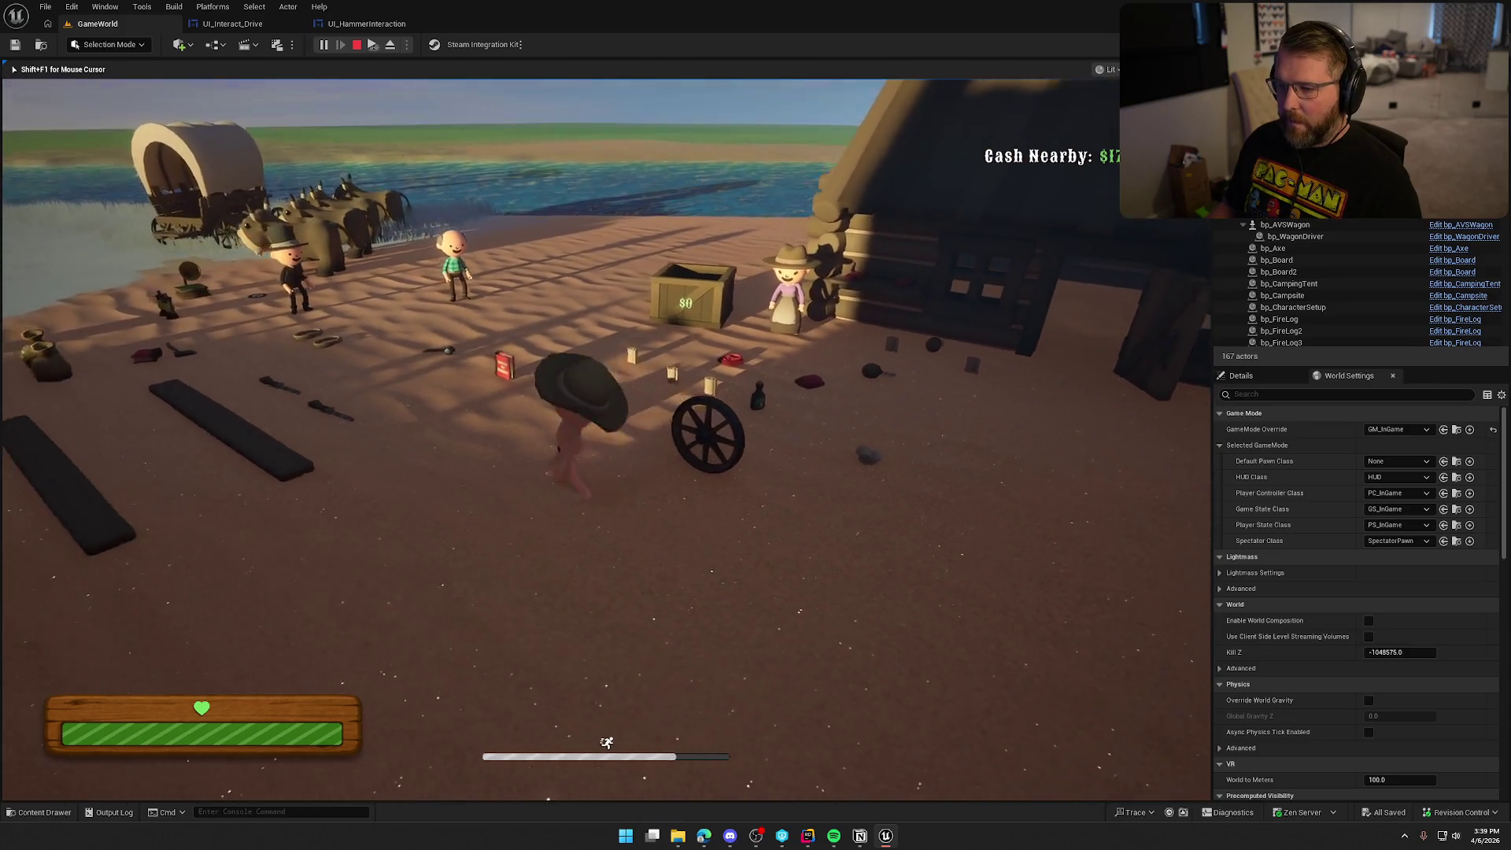
- Pause, view the keyboard Keybinds list in Settings, apply, and resume play
key("Escape")
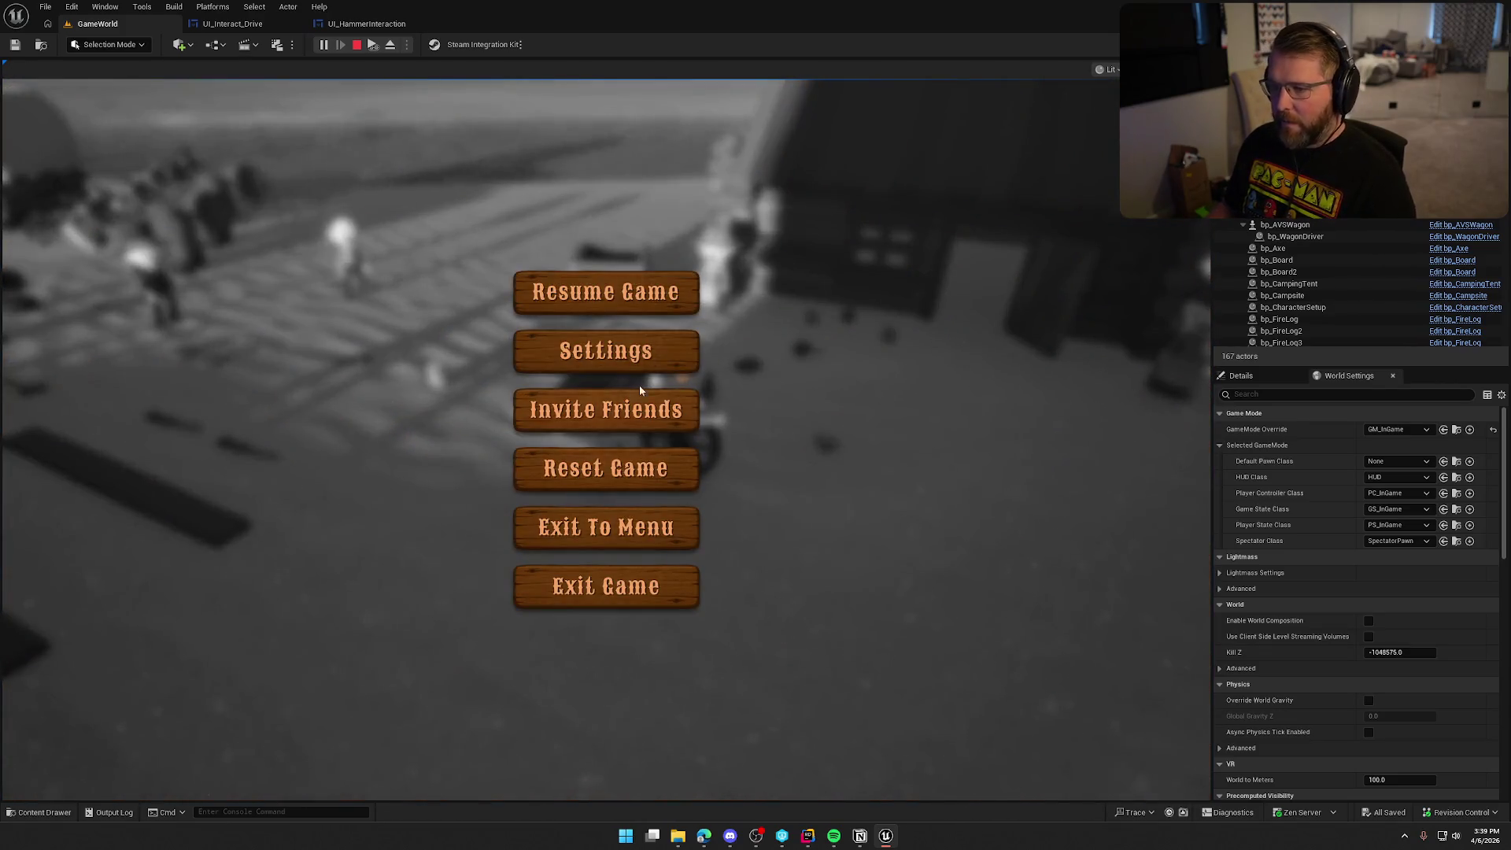
left_click(643, 359)
left_click(755, 150)
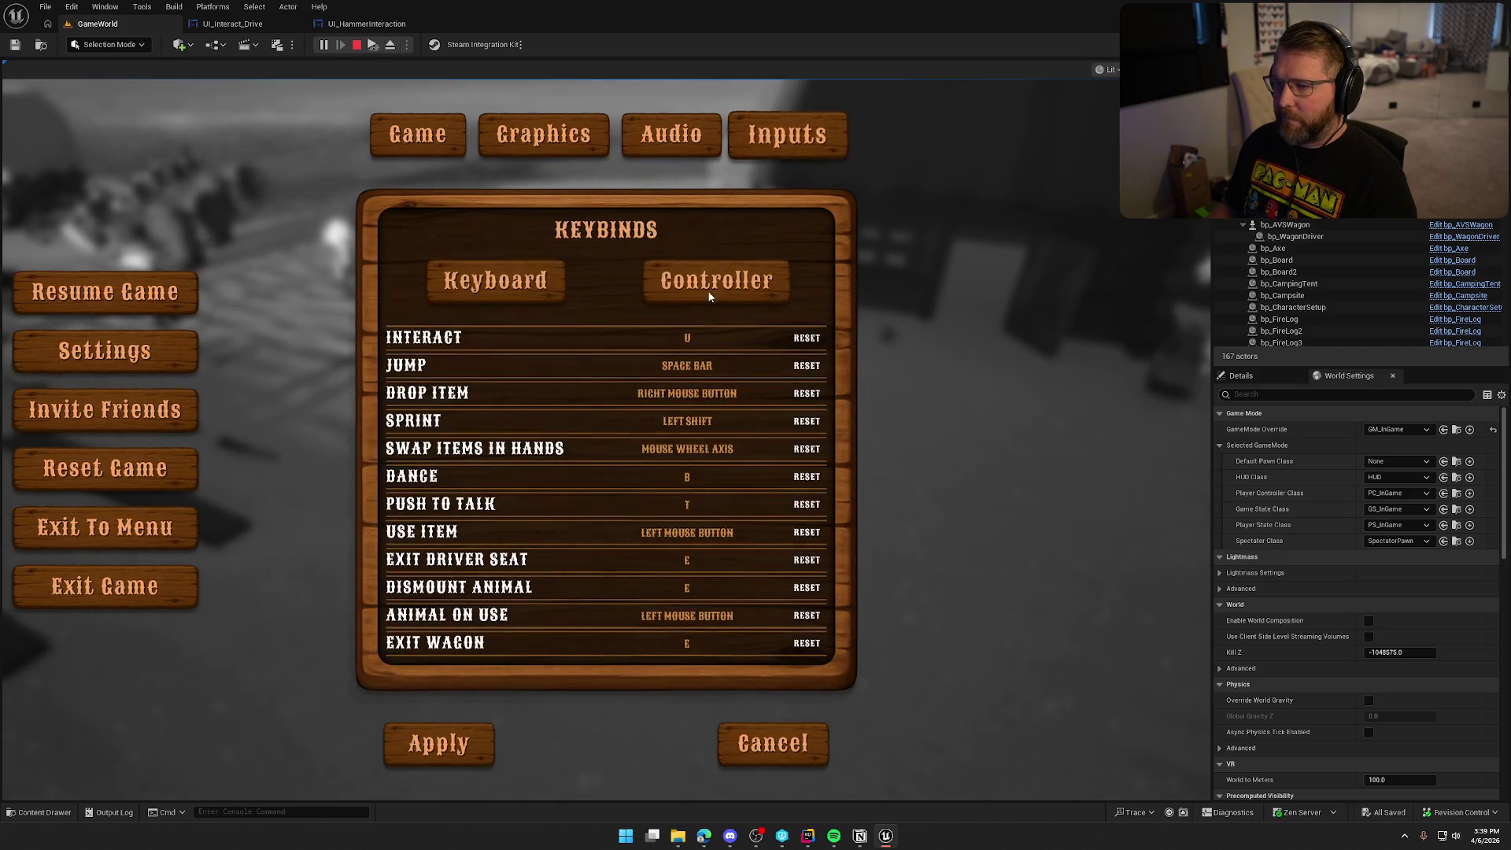
left_click(466, 738)
key("Escape")
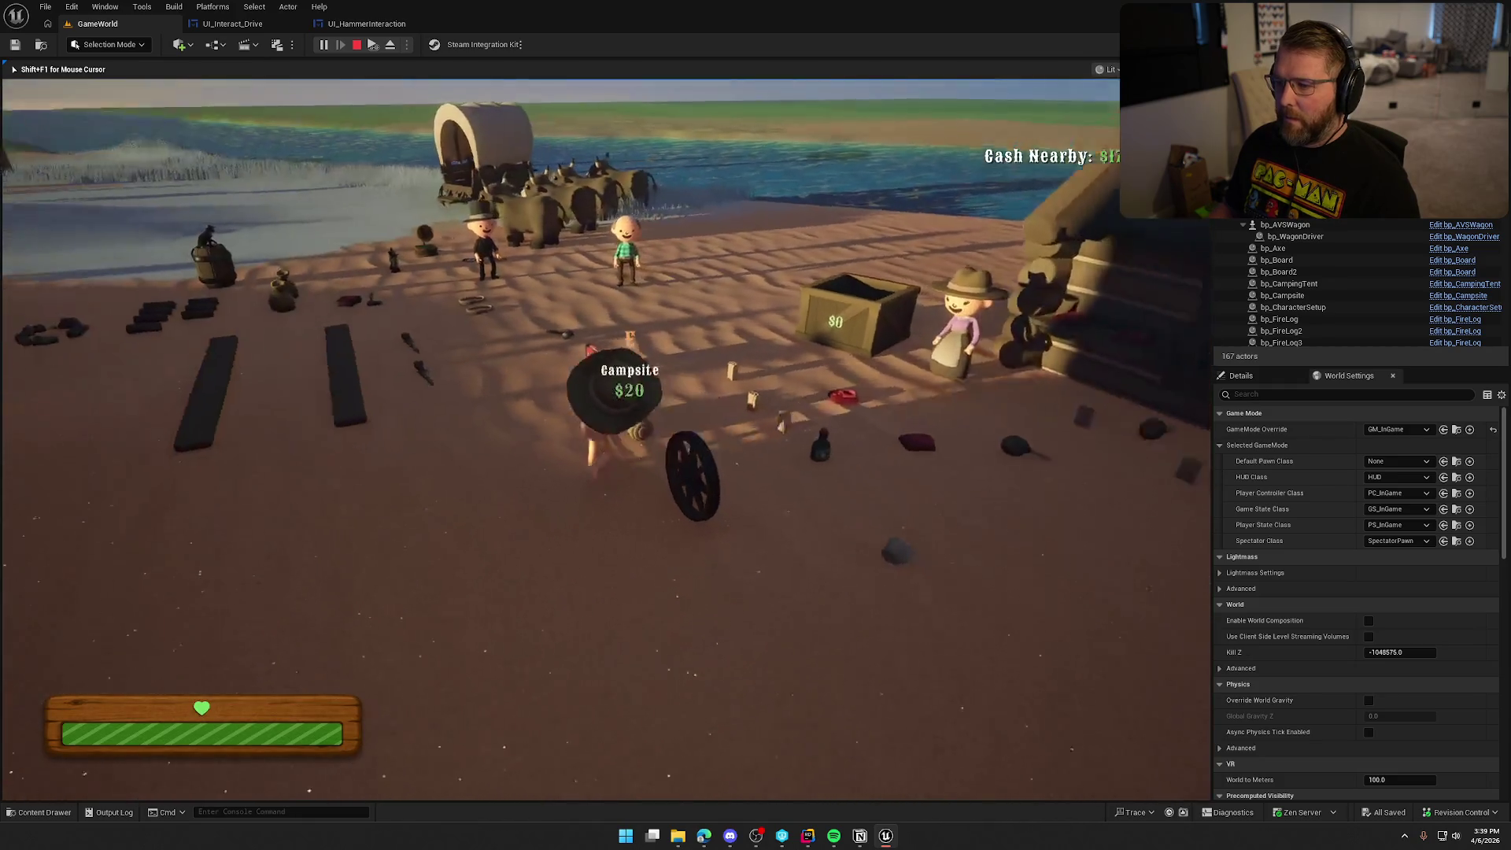
- Run to the rear of the wagon to see its Sit prompt reading E, then pause
key("shift+w")
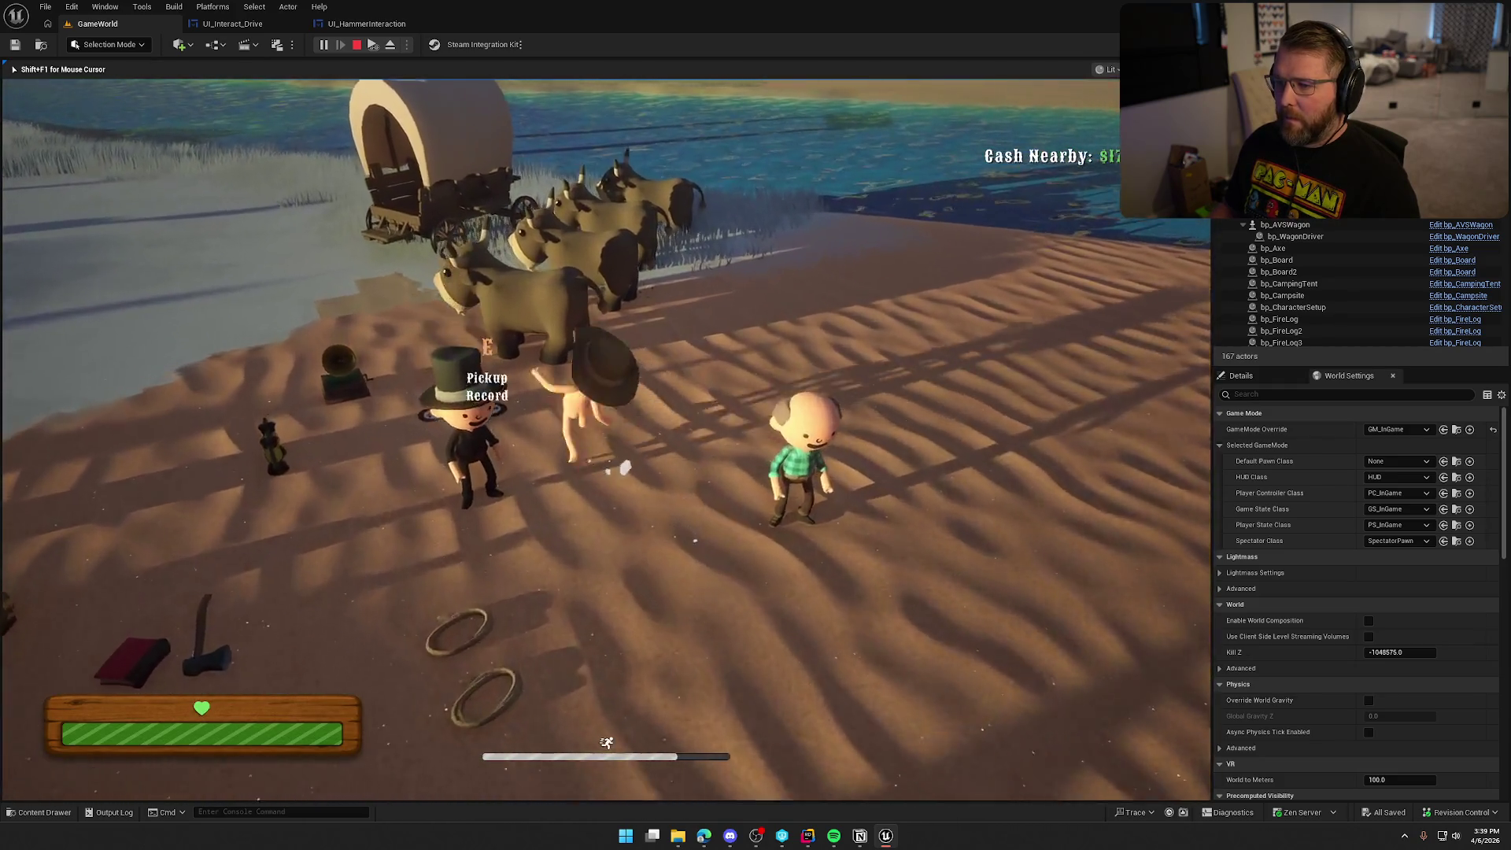
key("w")
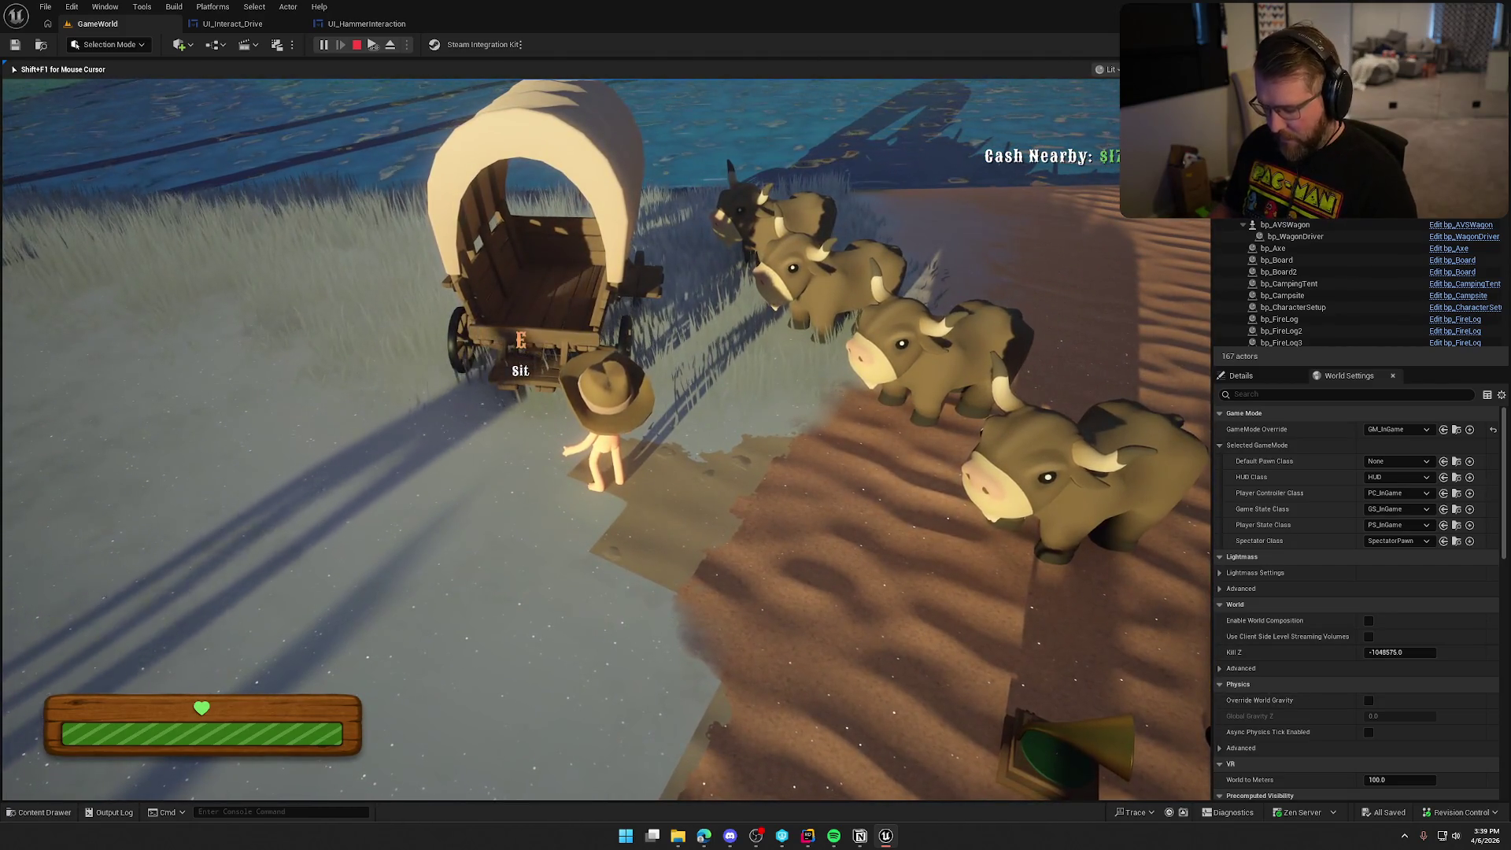
key("Escape")
- Start rebinding Interact in Settings, then turn the ridden bull left and dismount with E
left_click(682, 348)
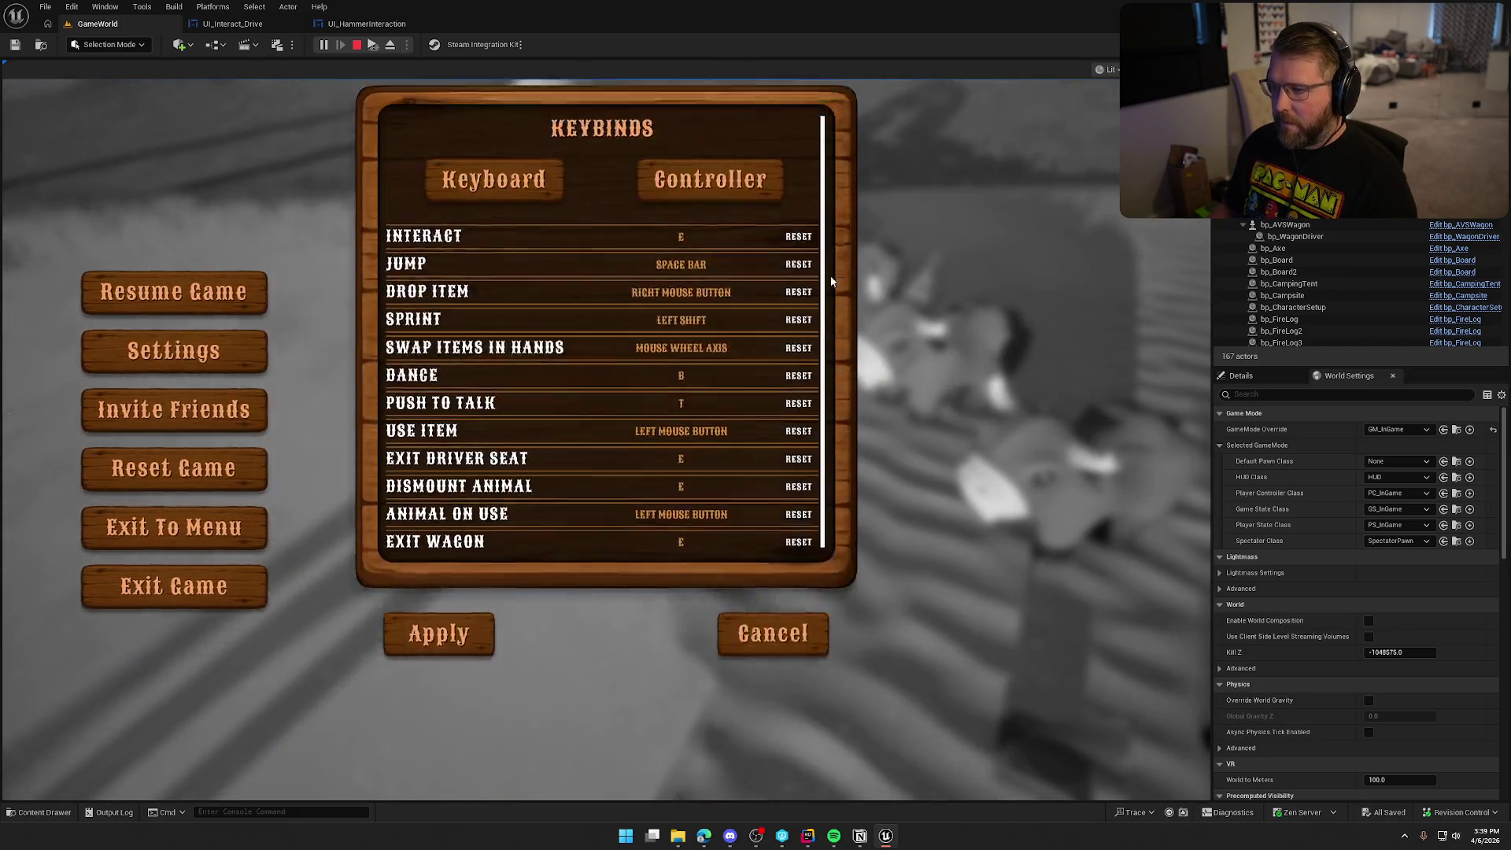
left_click(688, 338)
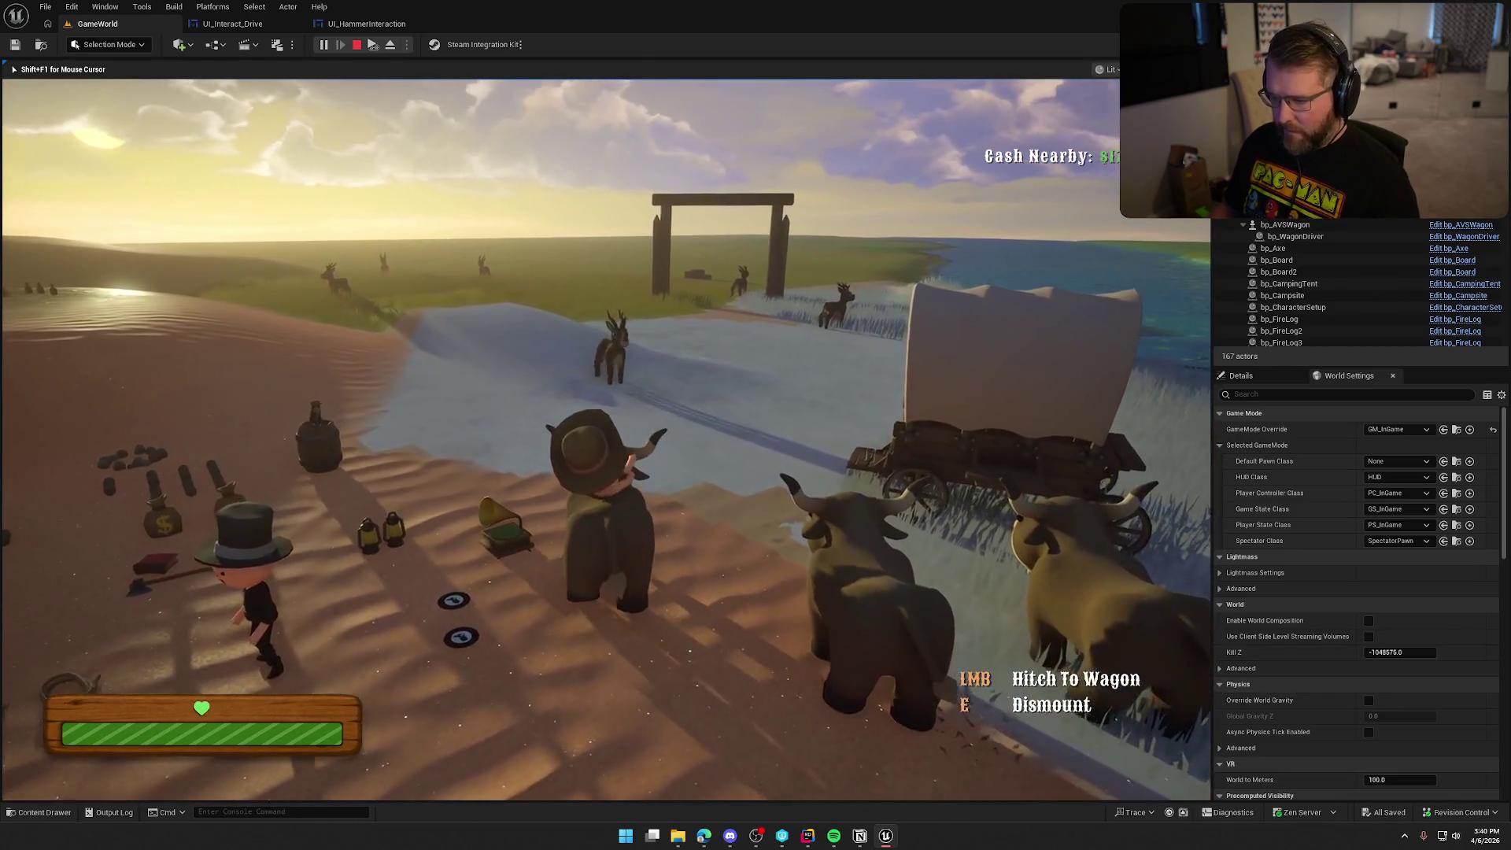
key("a")
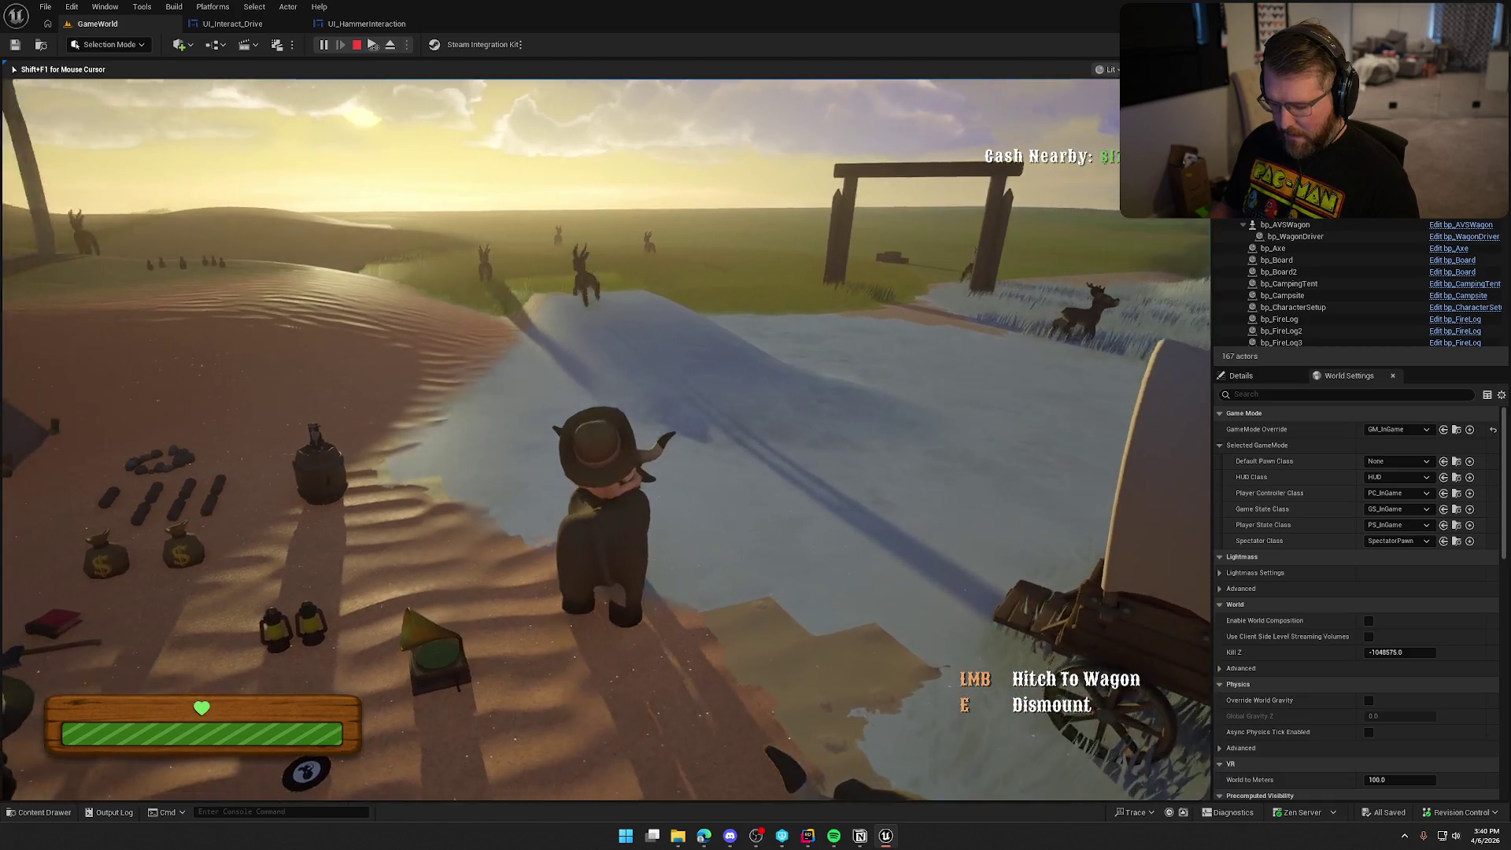
key("e")
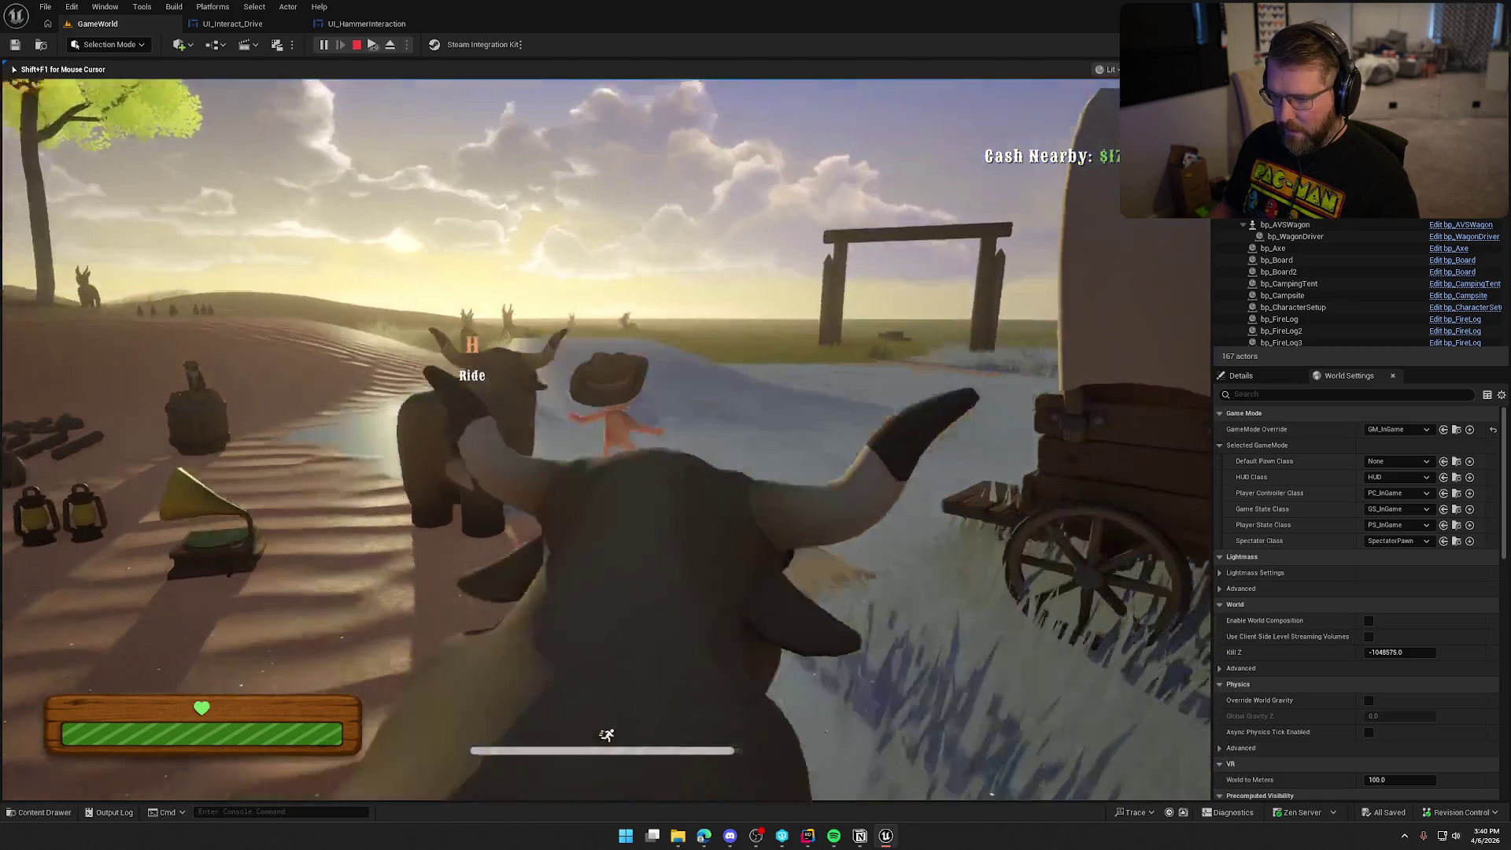
- Sprint to the camp, then pause and reopen Settings before closing it
key("w")
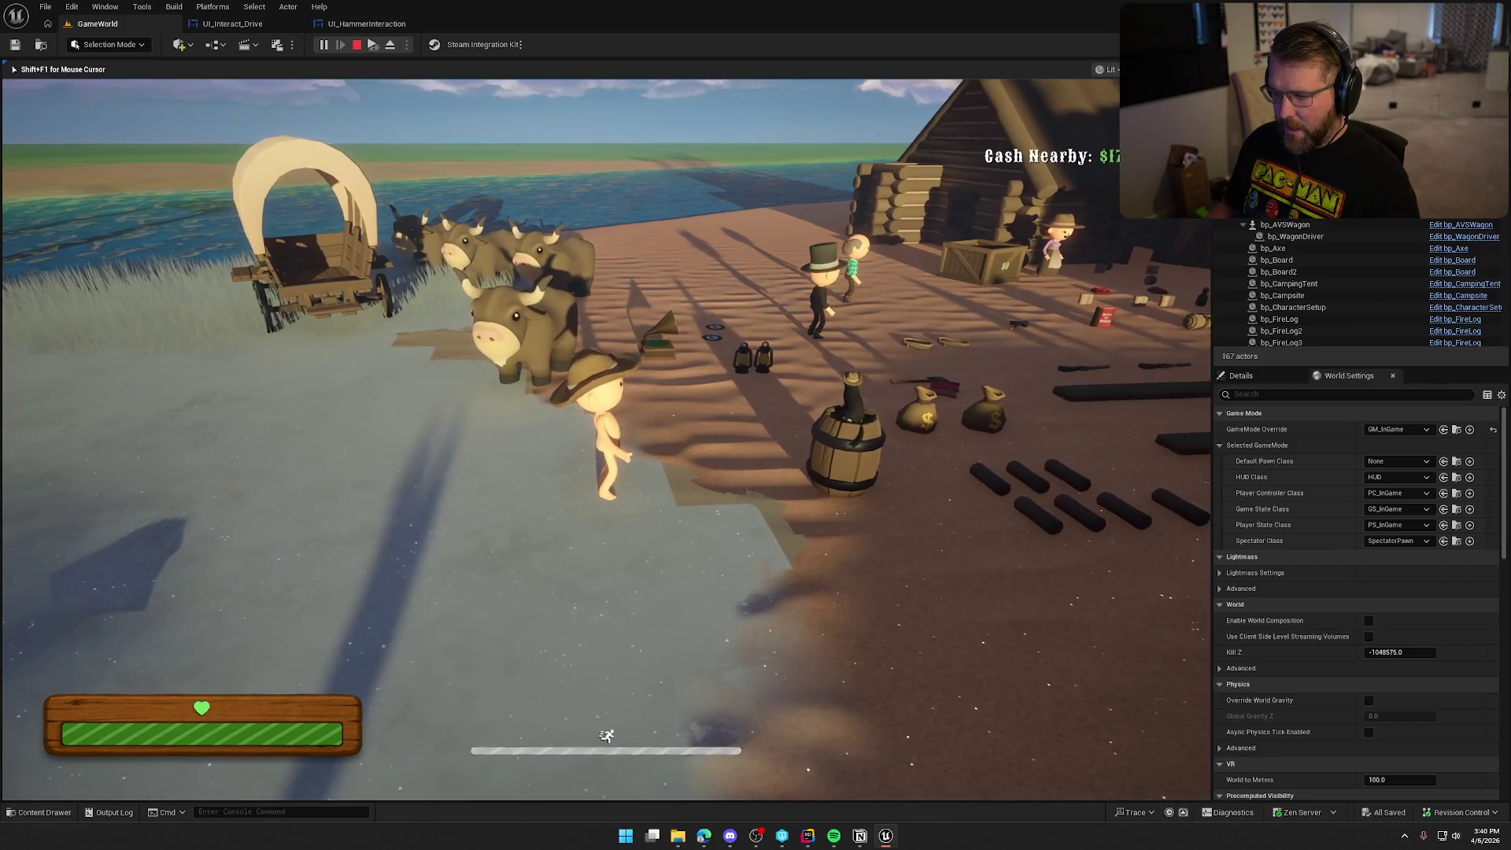
key("shift")
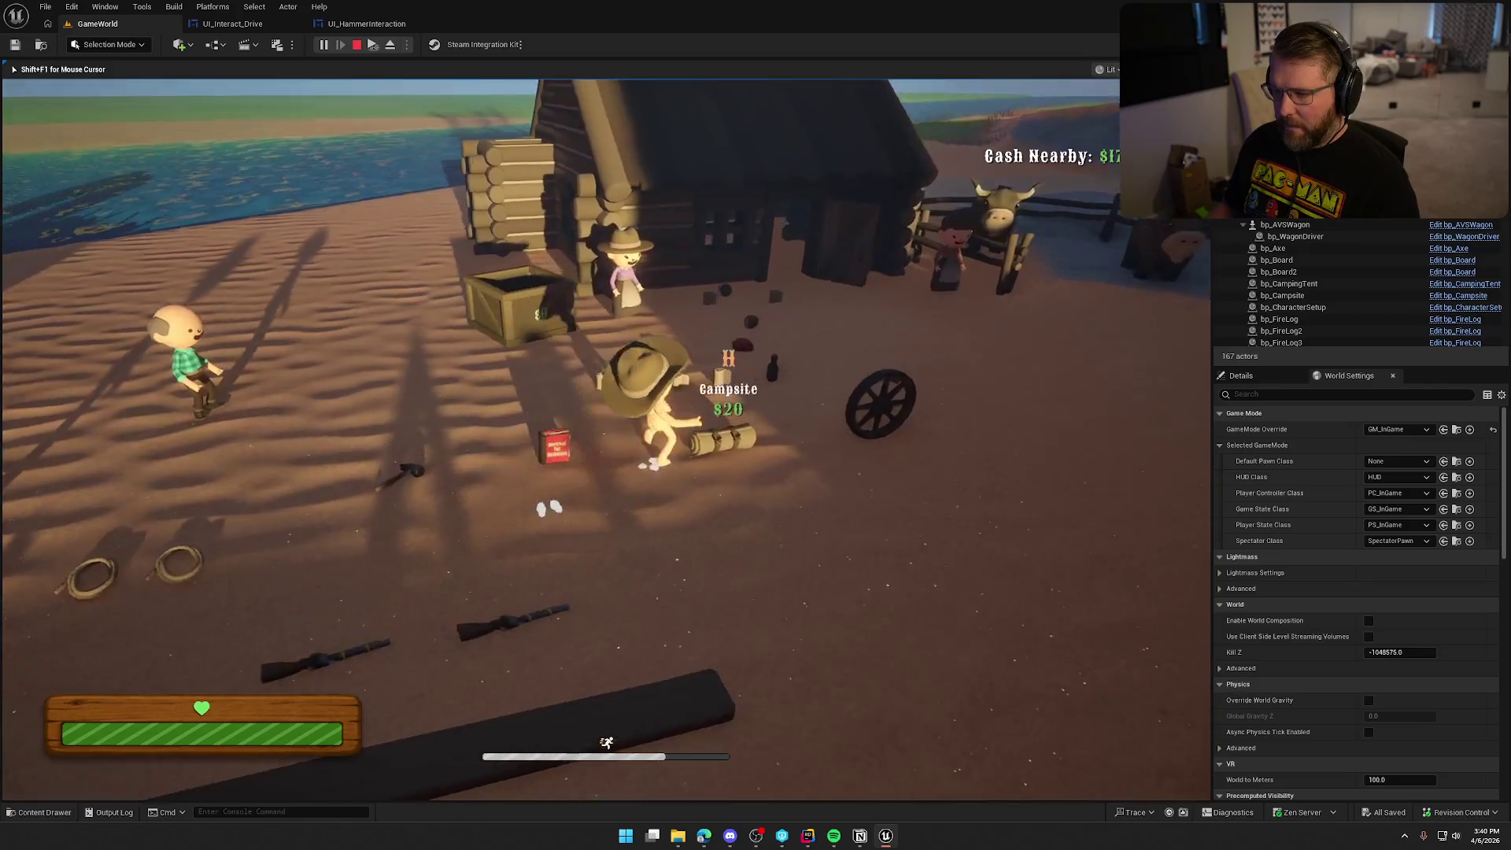
key("s")
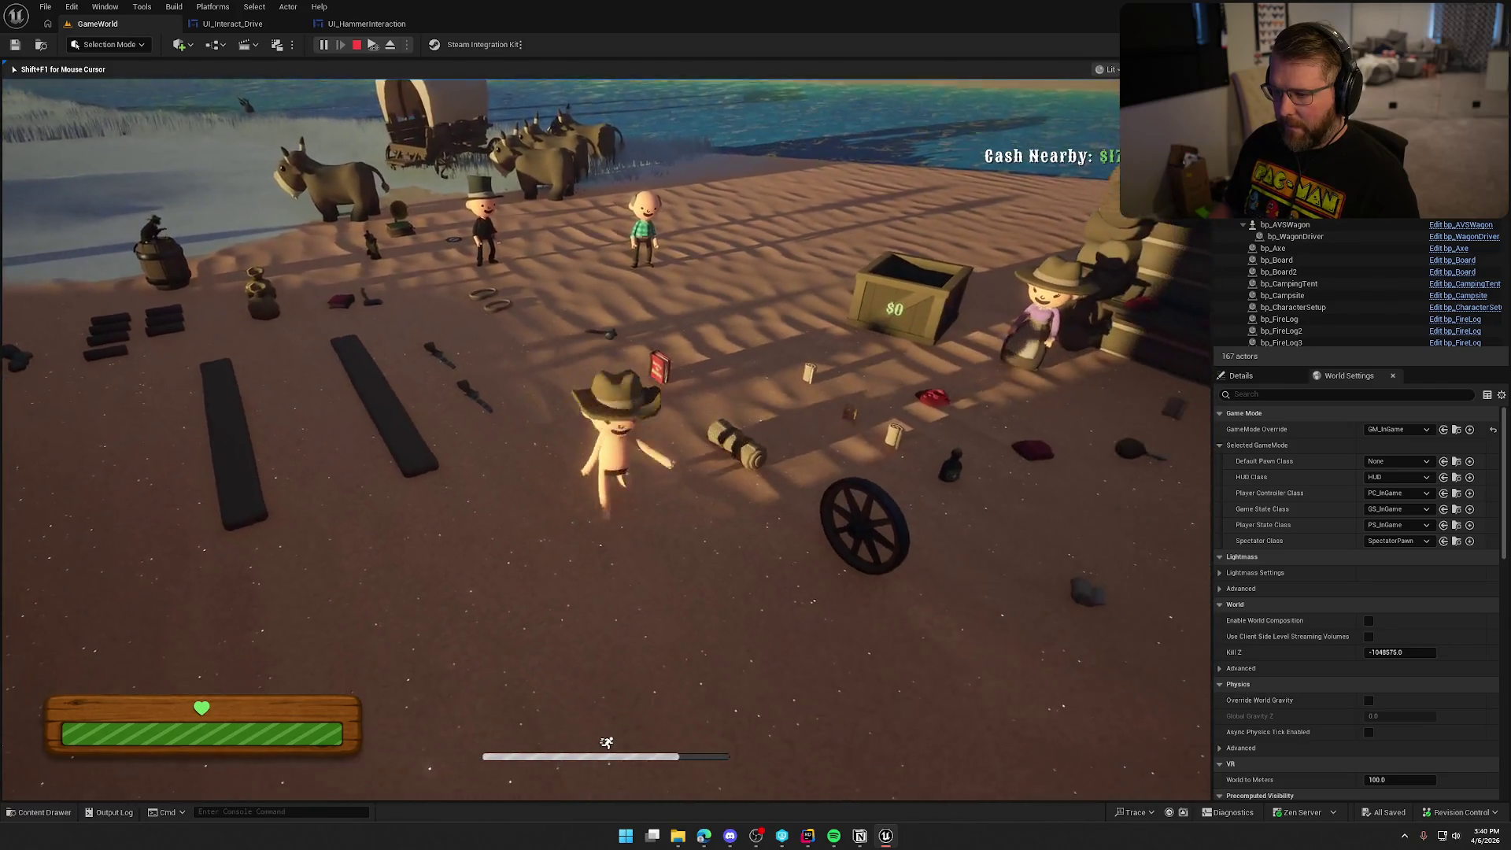
key("Escape")
left_click(683, 351)
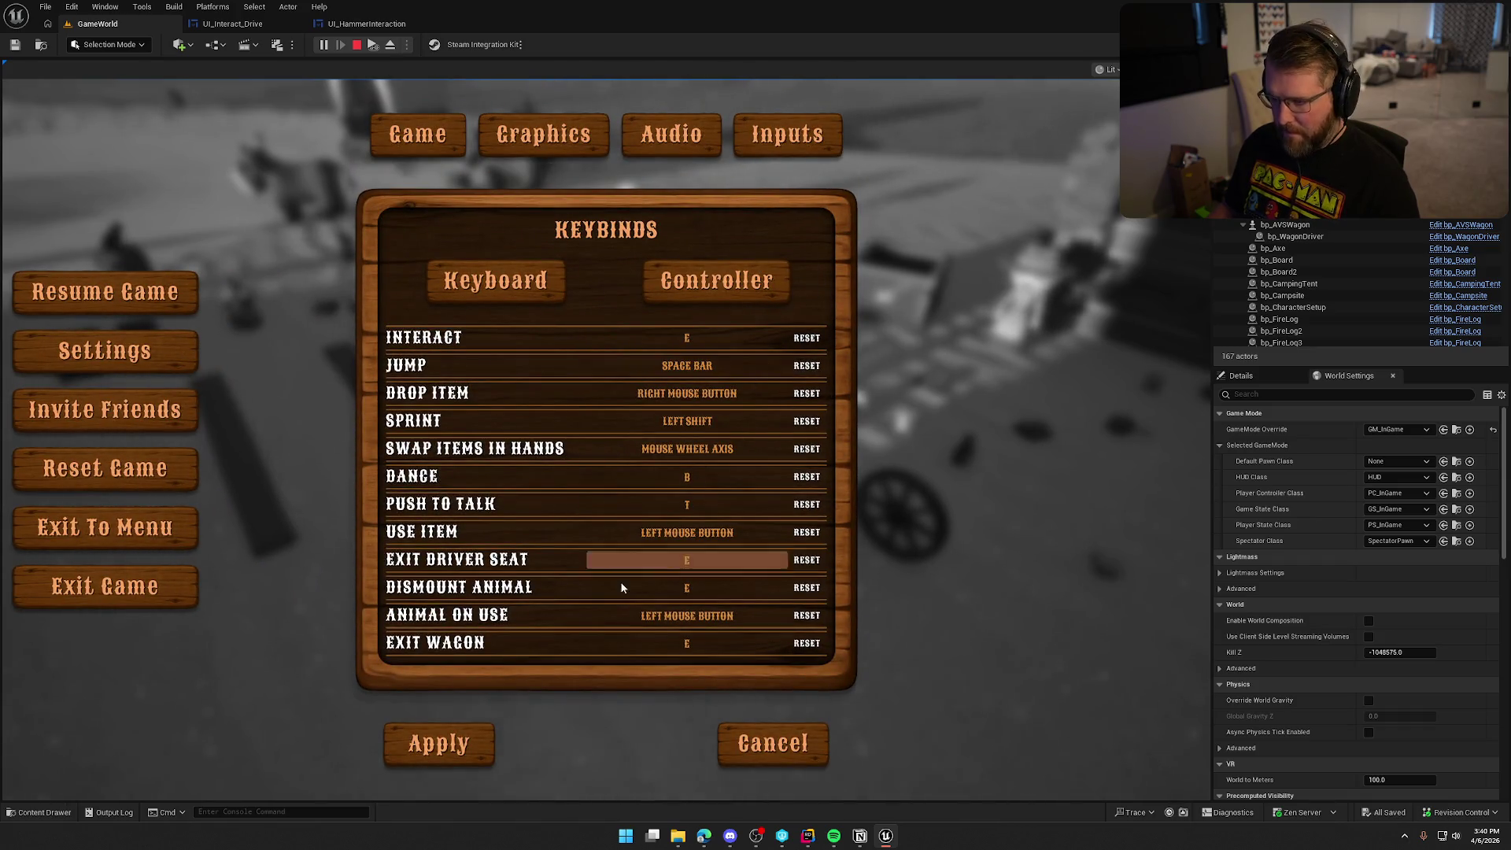
key("Escape")
key("Escape")
key("Escape")
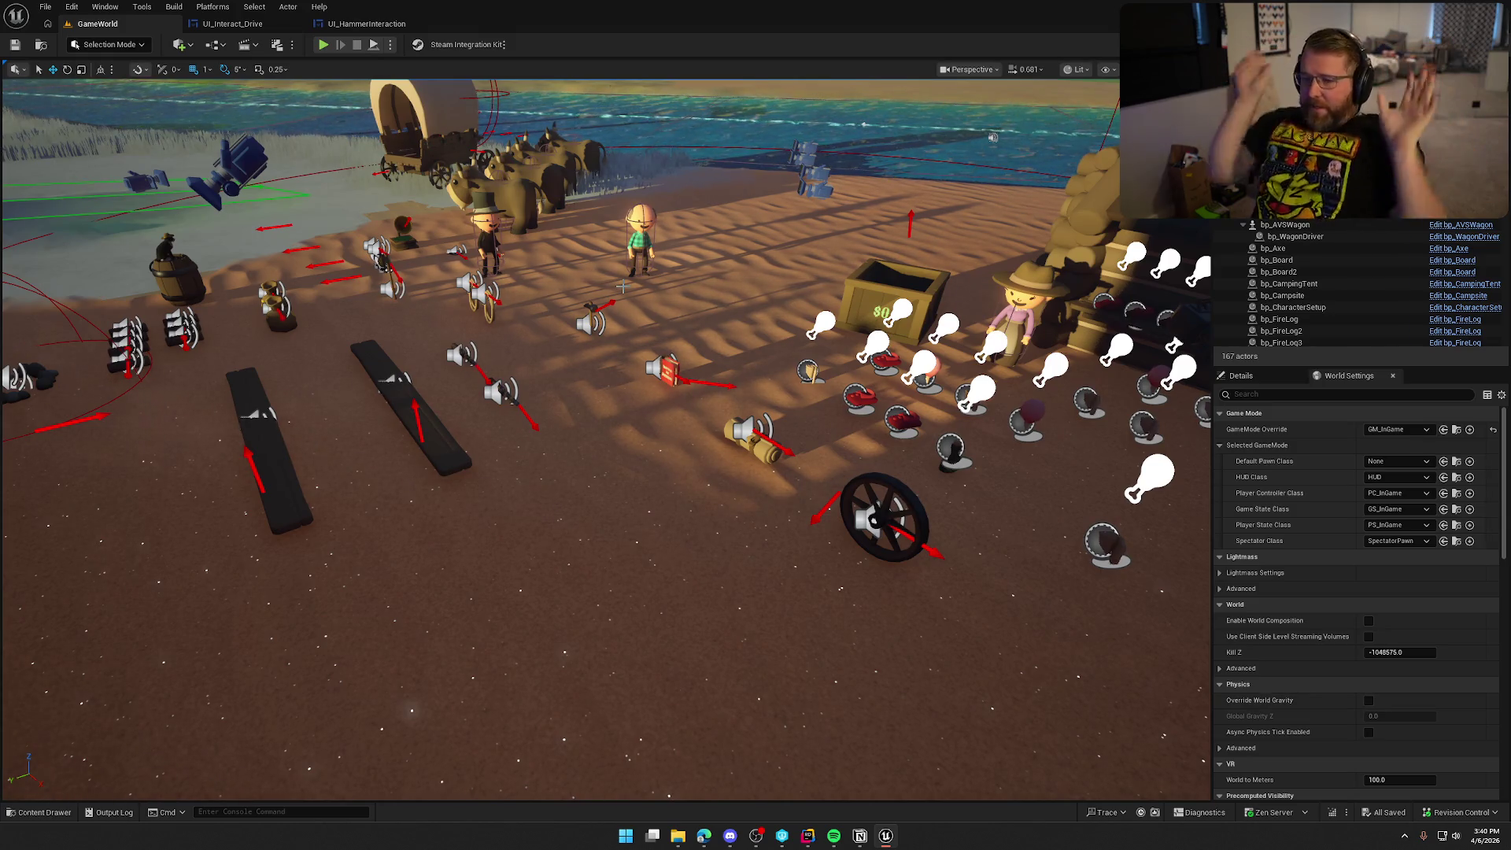
- Open Interaction > Riding and inspect UI_Riding_Interaction, UI_Riding_Wagon and UI_WagonSeat
key("ctrl+space")
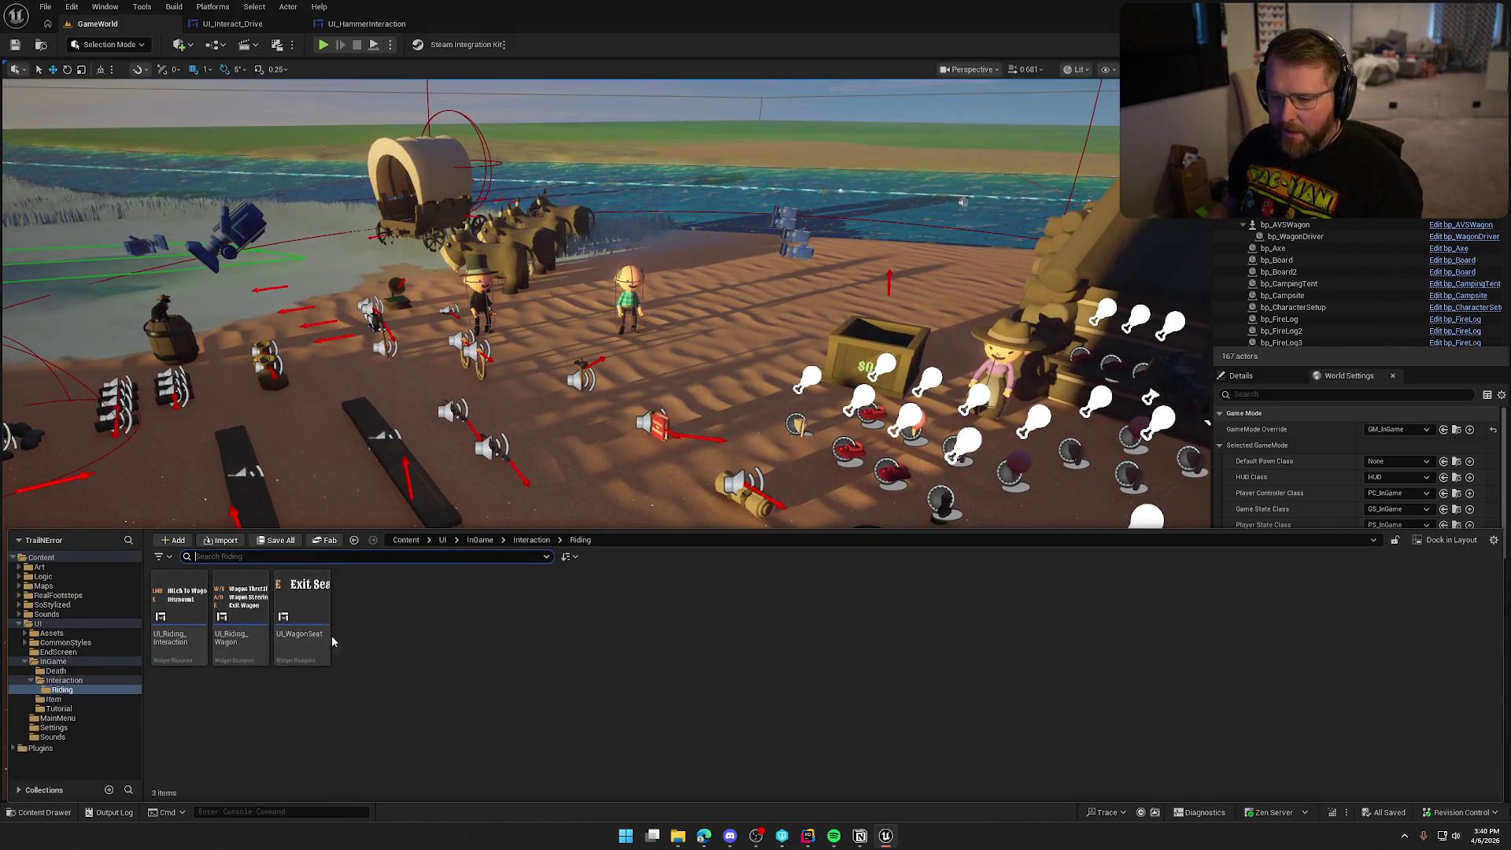
left_click(116, 680)
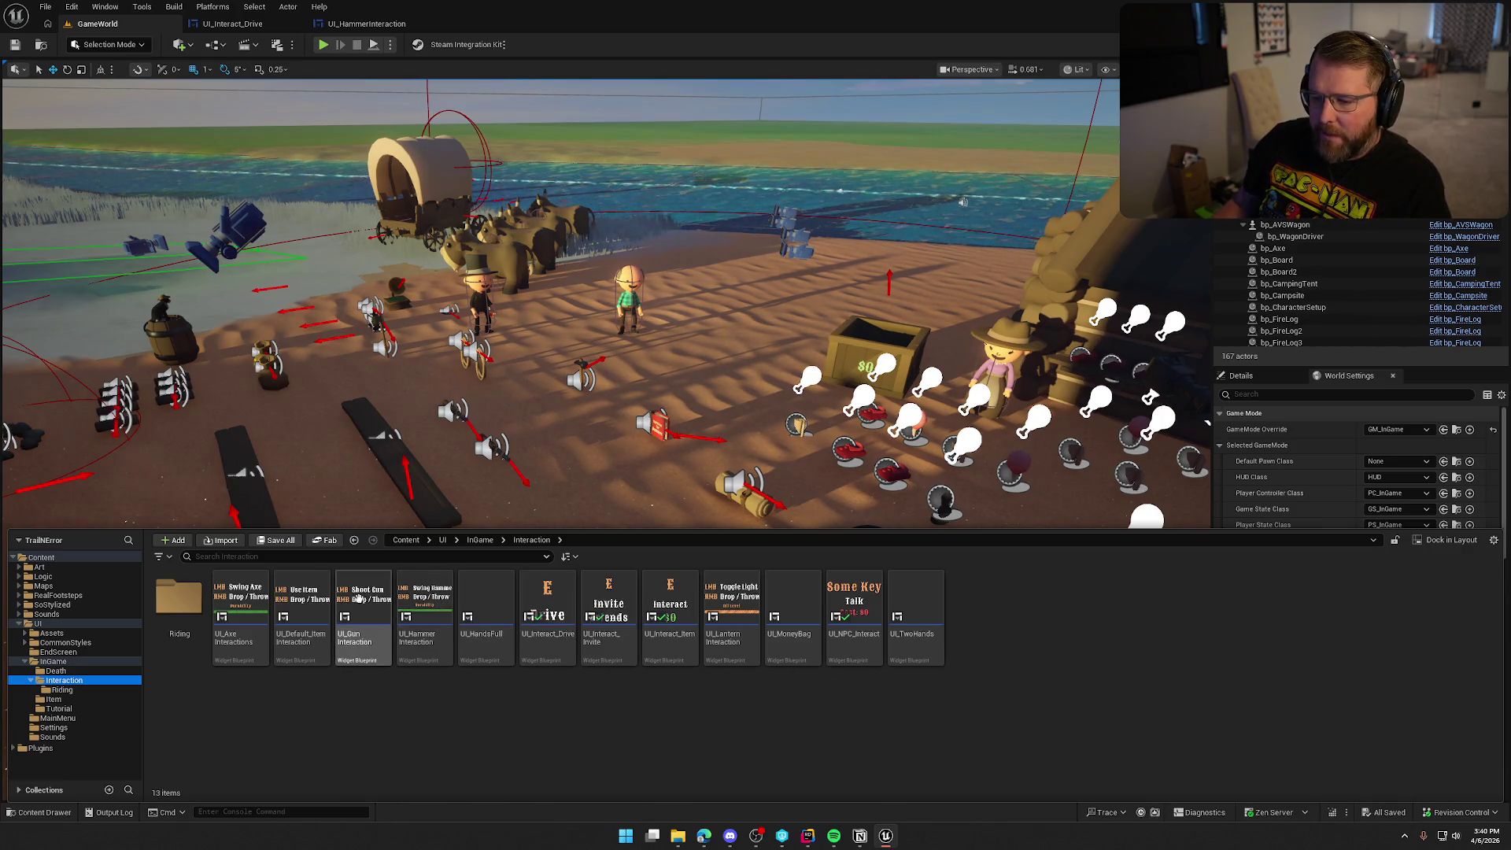
left_click(178, 610)
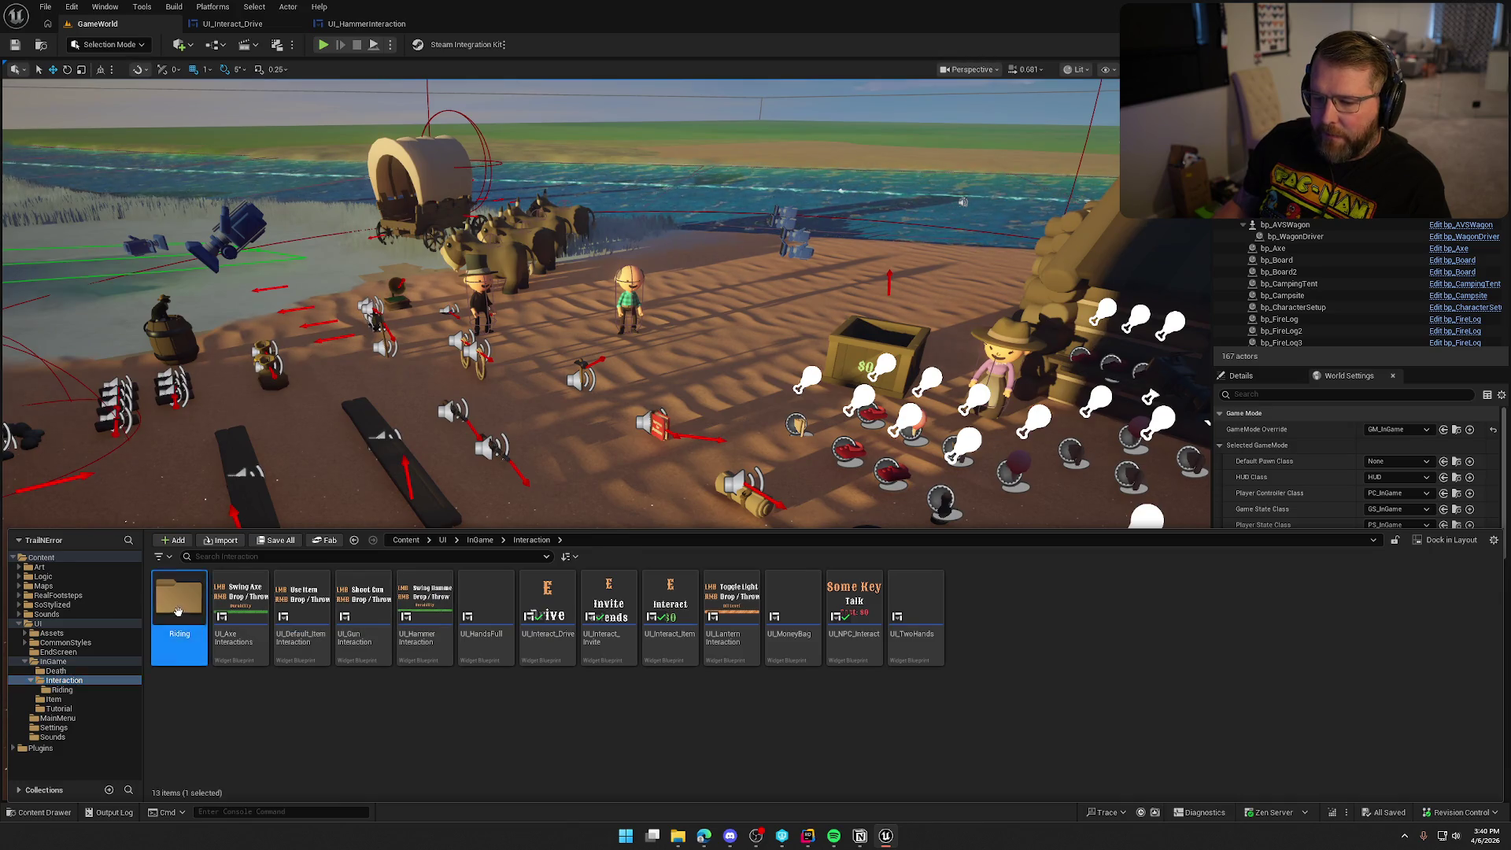
double_click(178, 611)
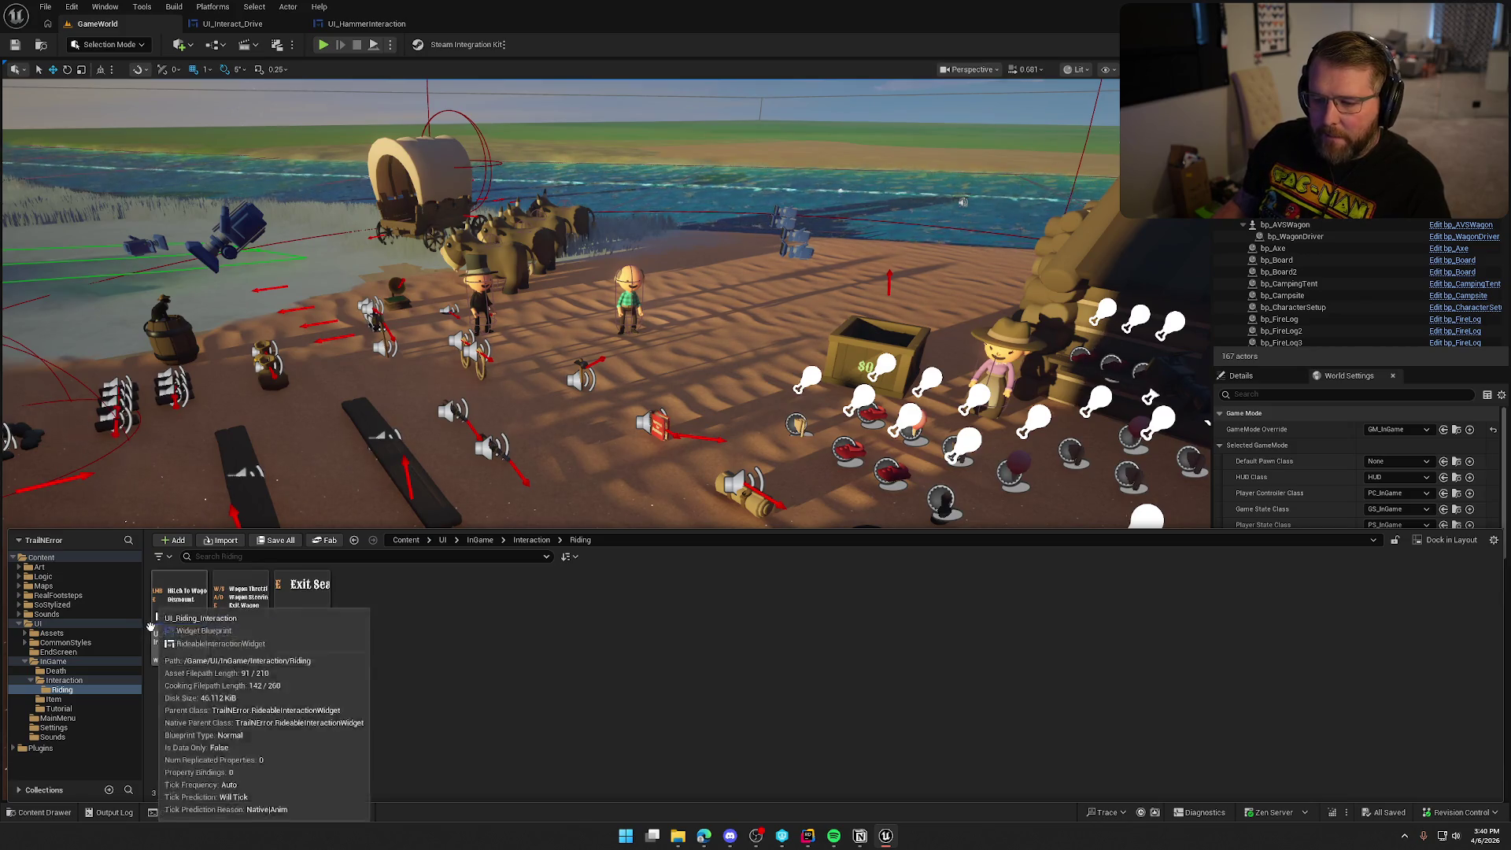
mouse_move(307, 590)
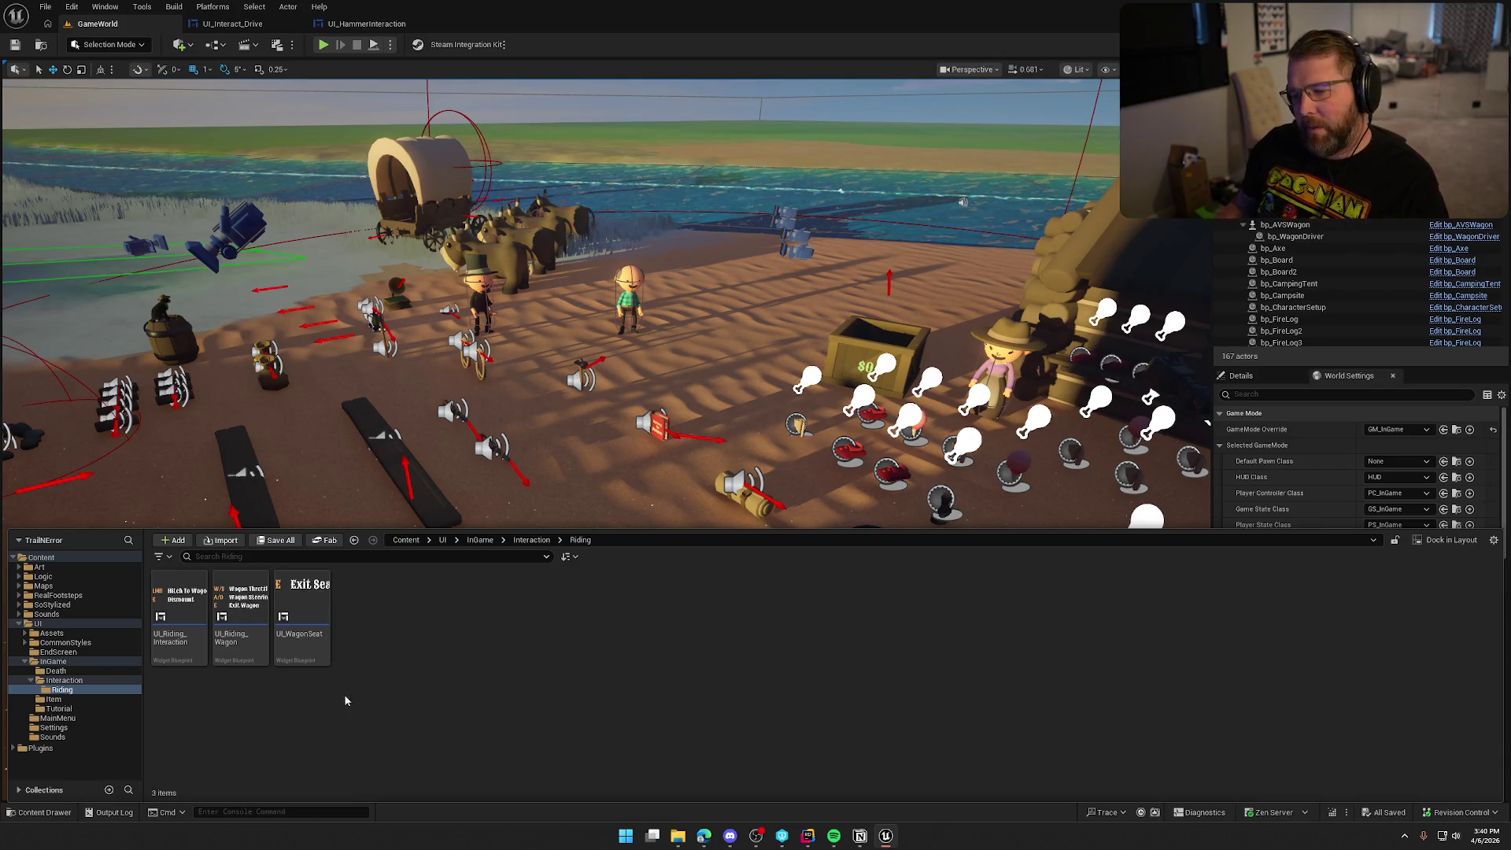
mouse_move(247, 596)
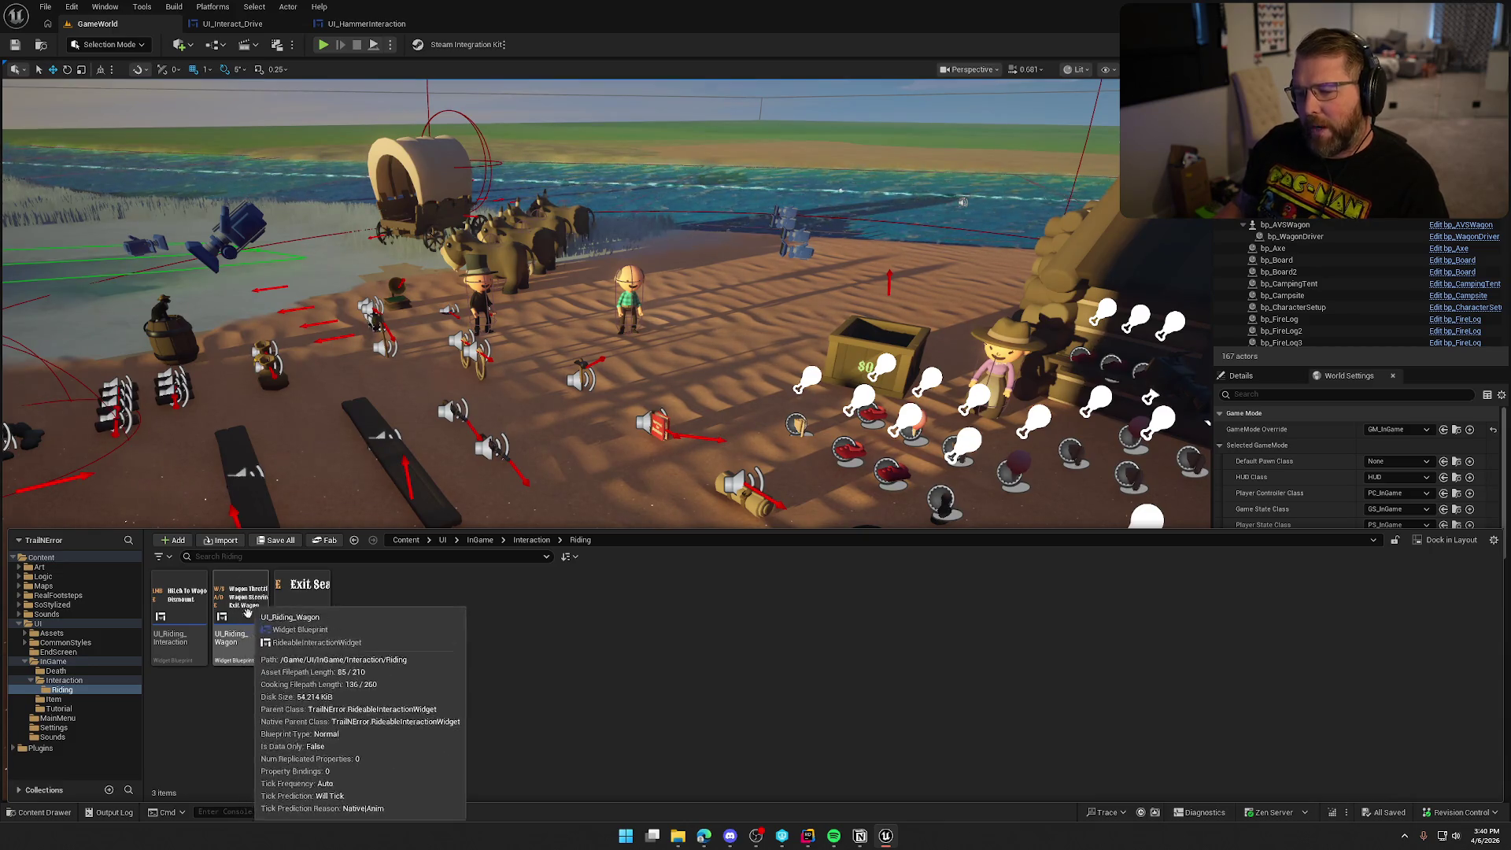
- Play, pause to review the Inputs keybind list, stop play, and switch to the Notion To Do board
left_click(323, 44)
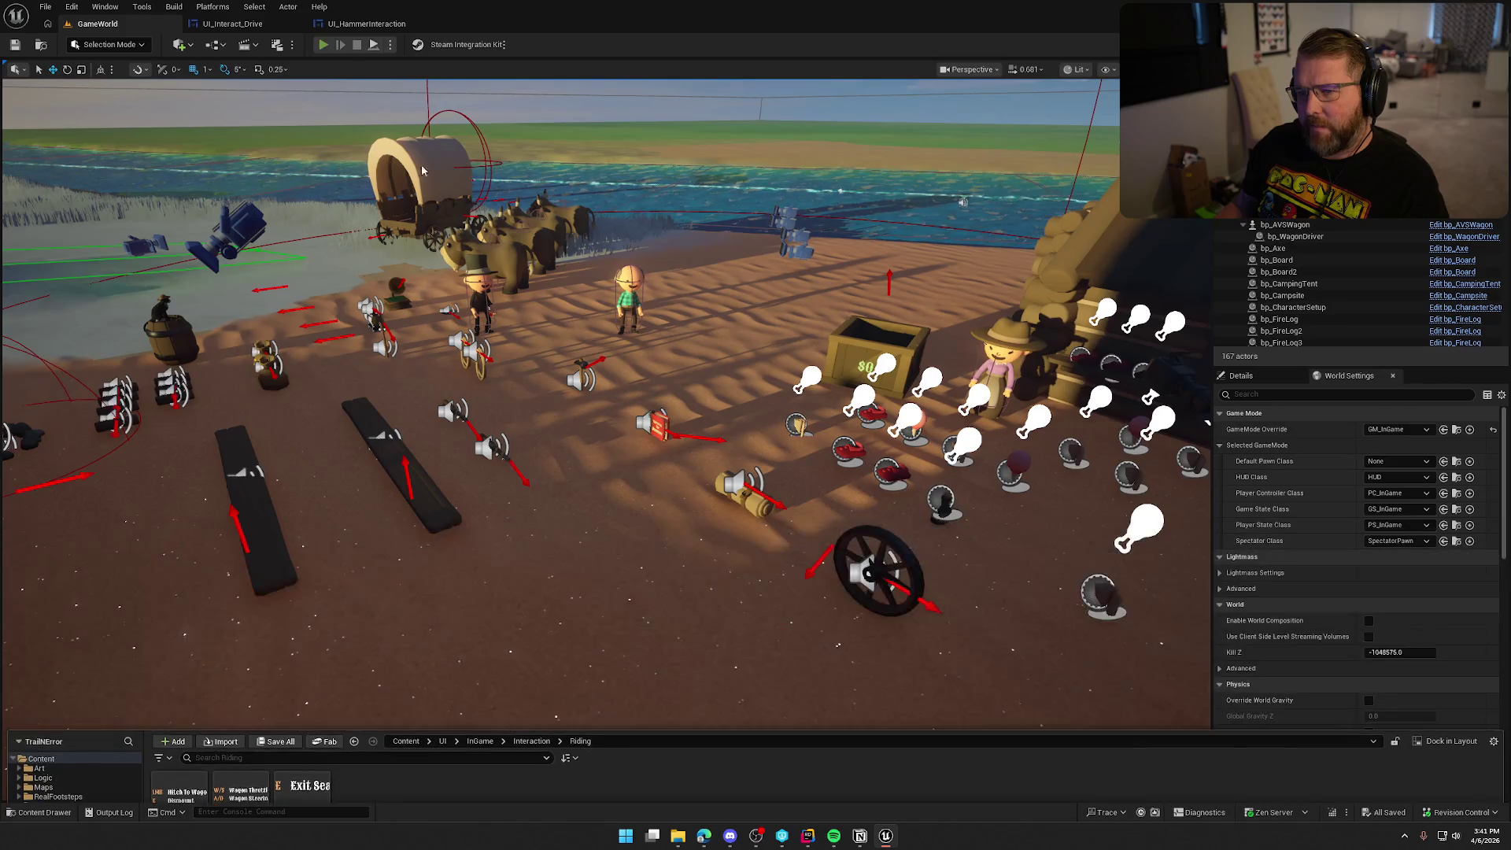
key("Escape")
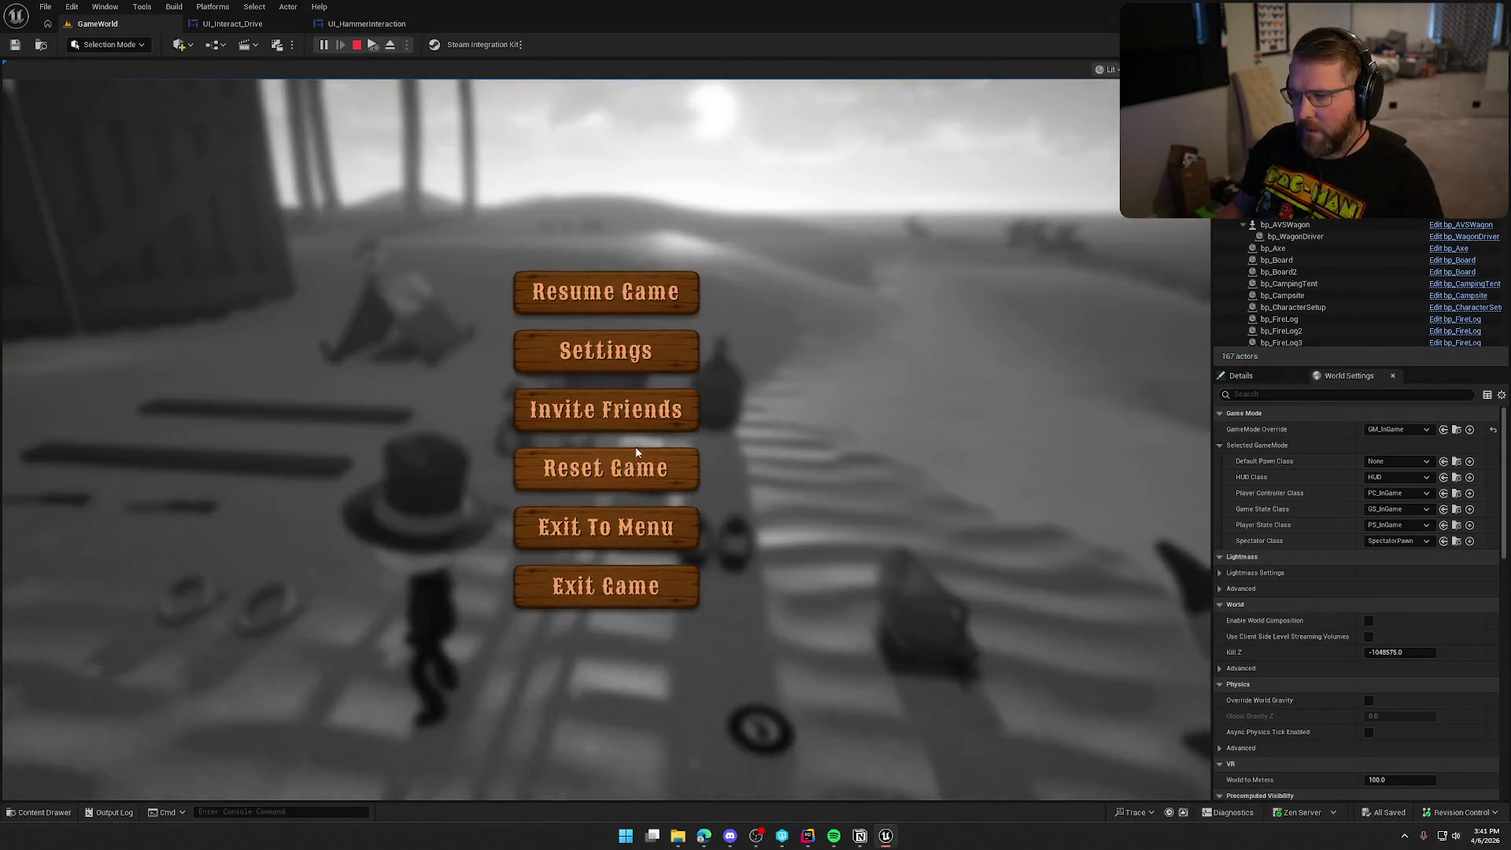
left_click(606, 344)
left_click(746, 139)
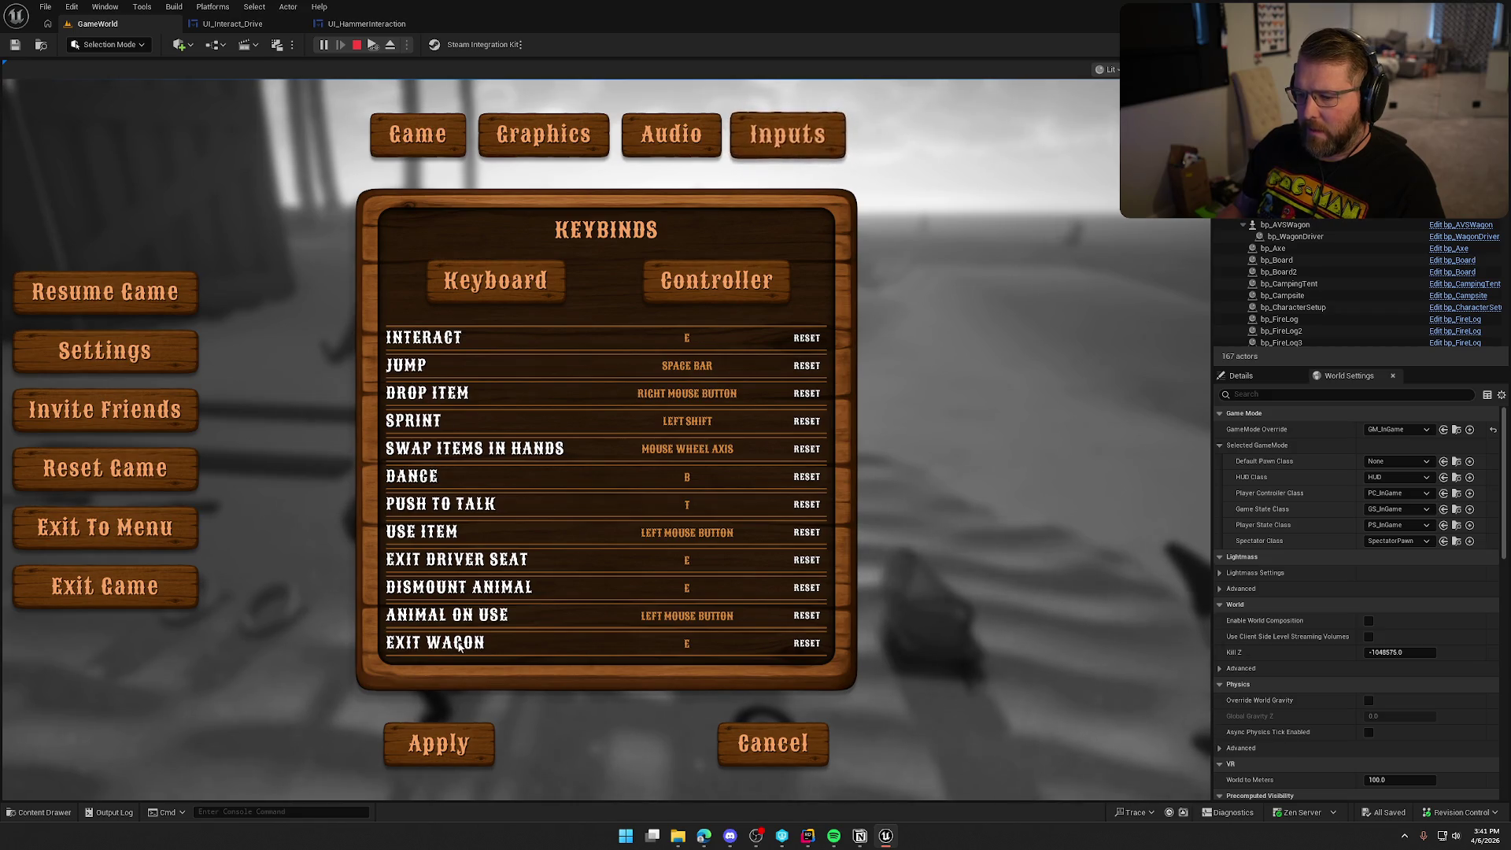
key("Escape")
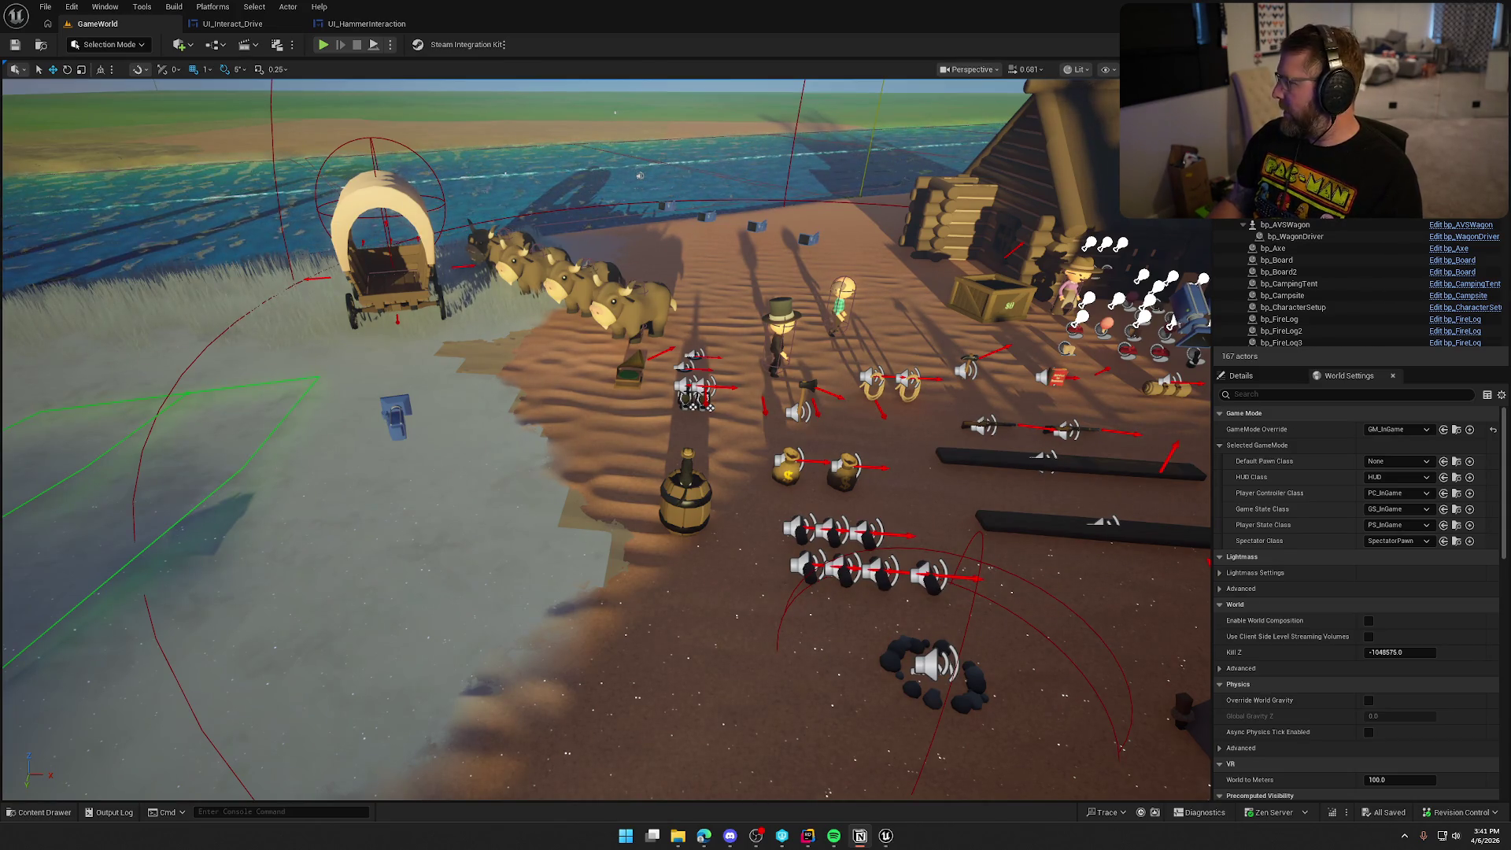
key("alt+Tab")
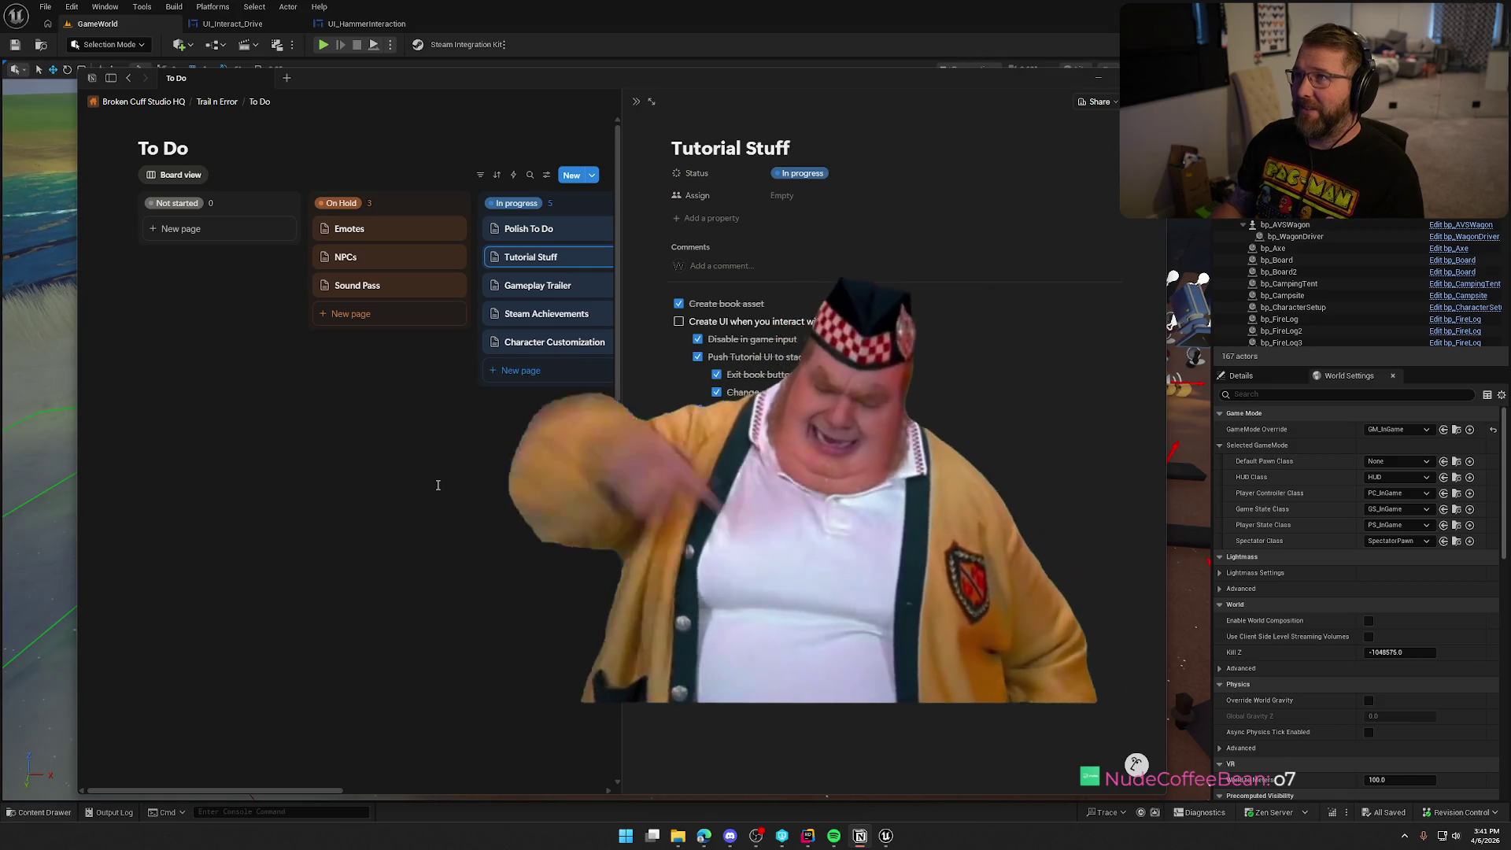
- Look over the Gameplay Trailer and Steam Achievements task pages on the Notion board
left_click(547, 291)
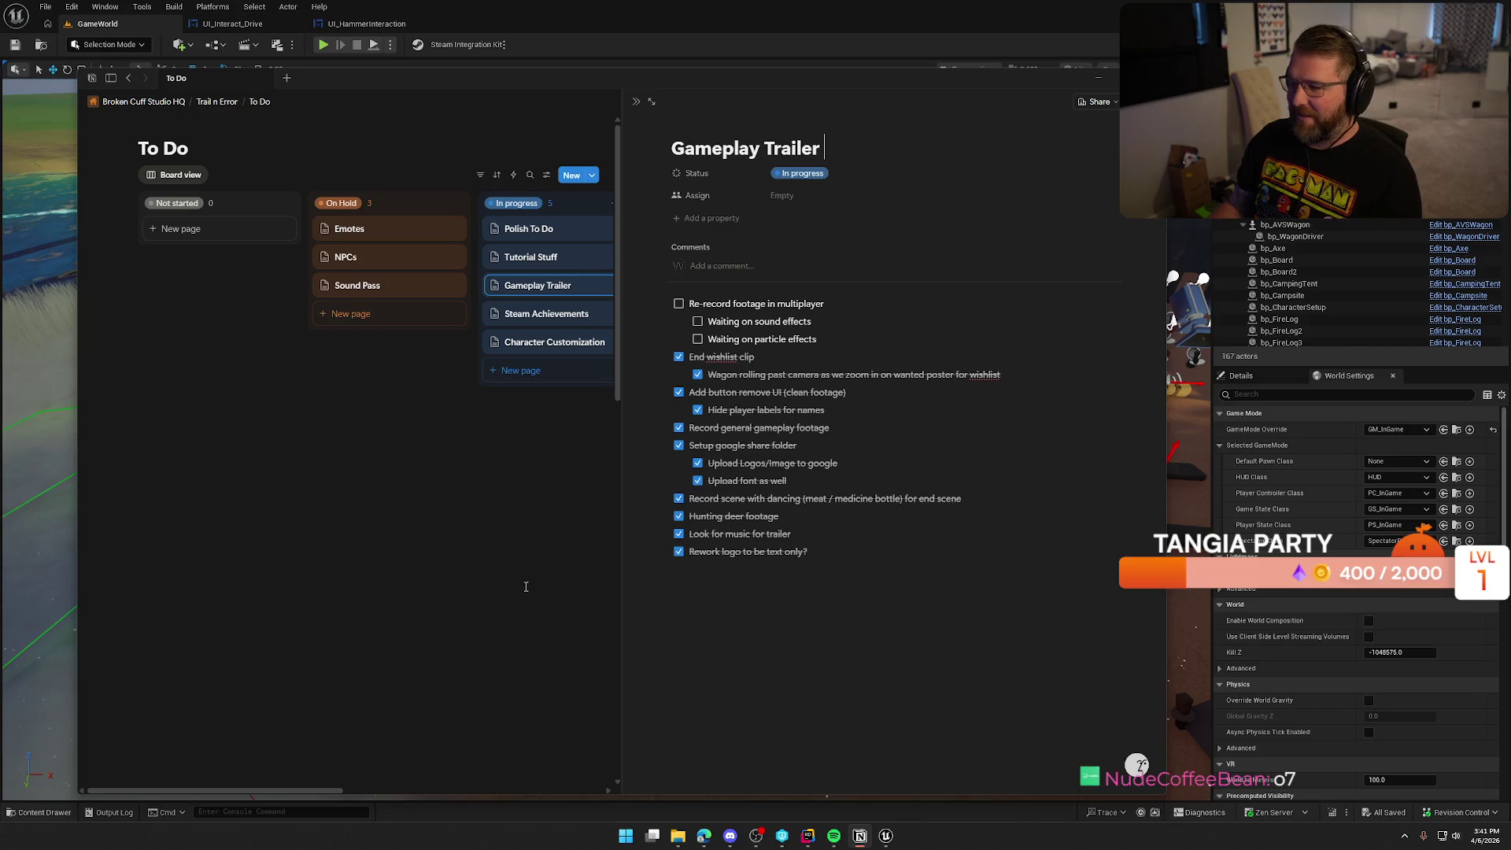
left_click(567, 314)
left_click(524, 445)
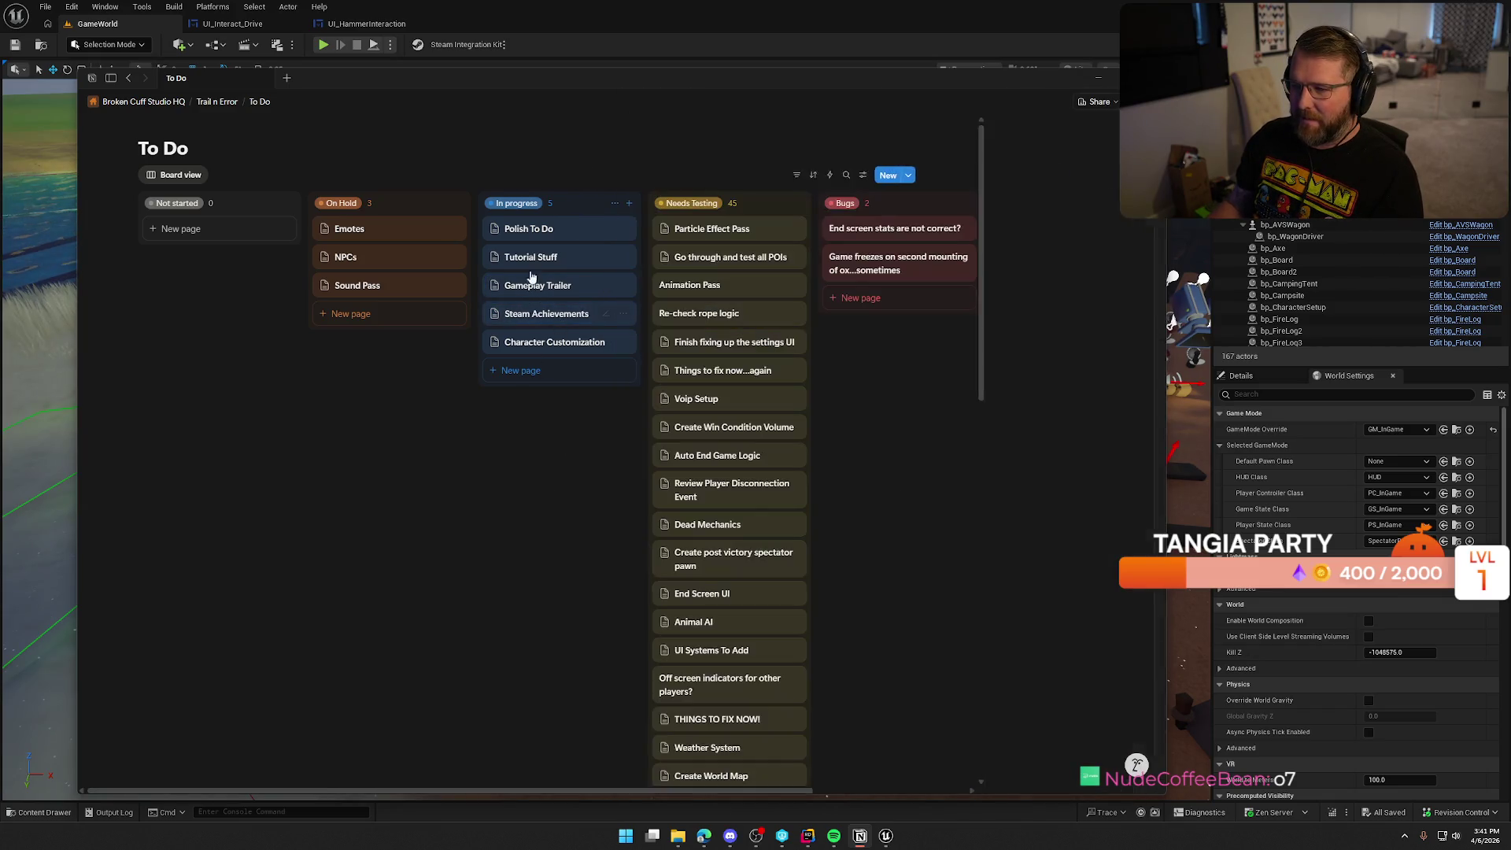
- Check the Tutorial Stuff task and Polish To Do checklist, then return to Unreal Editor
left_click(527, 263)
left_click(529, 234)
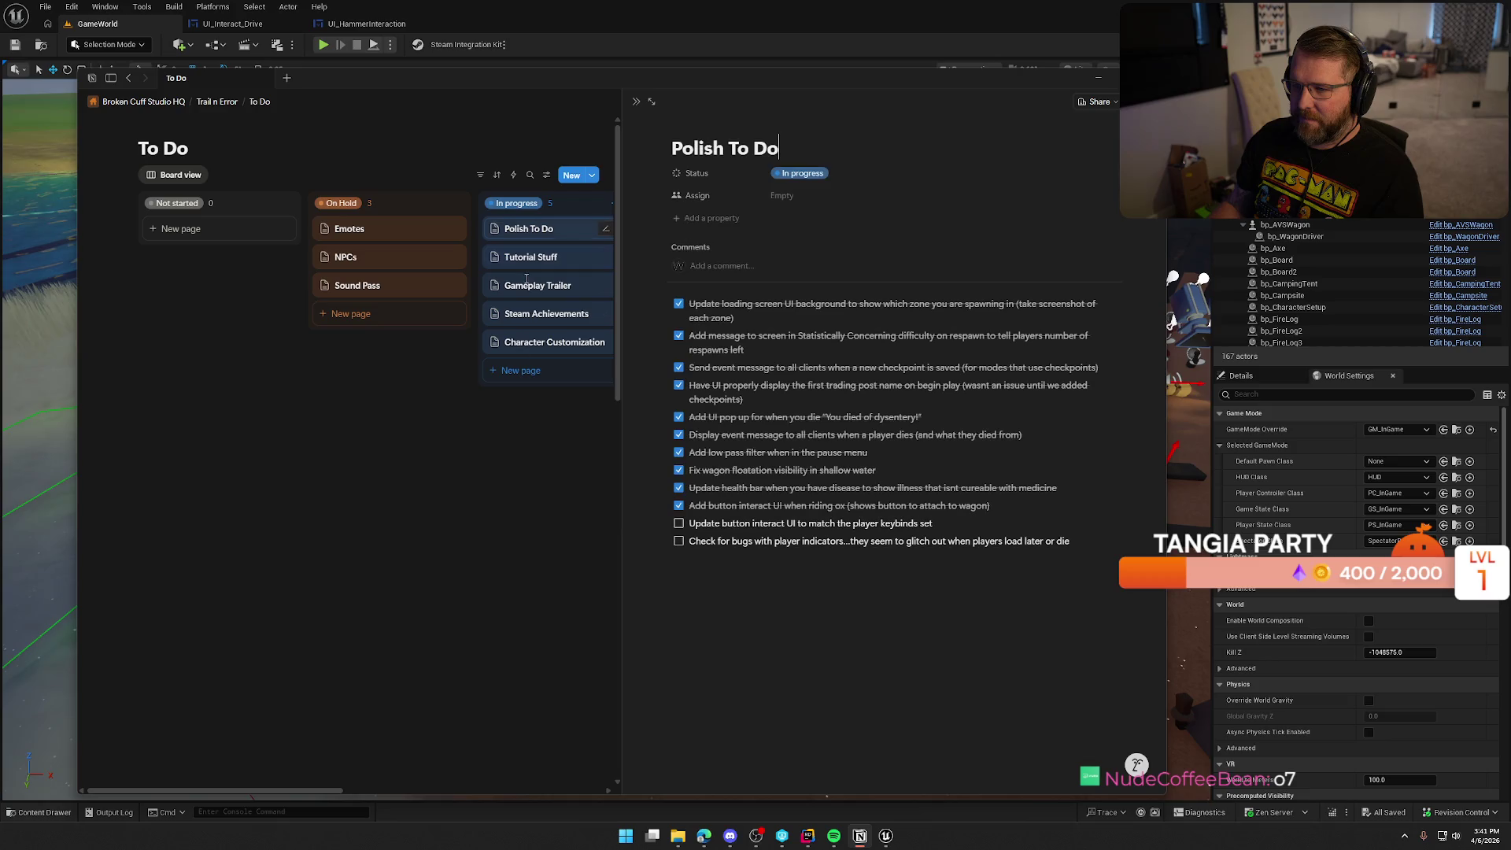
left_click(529, 235)
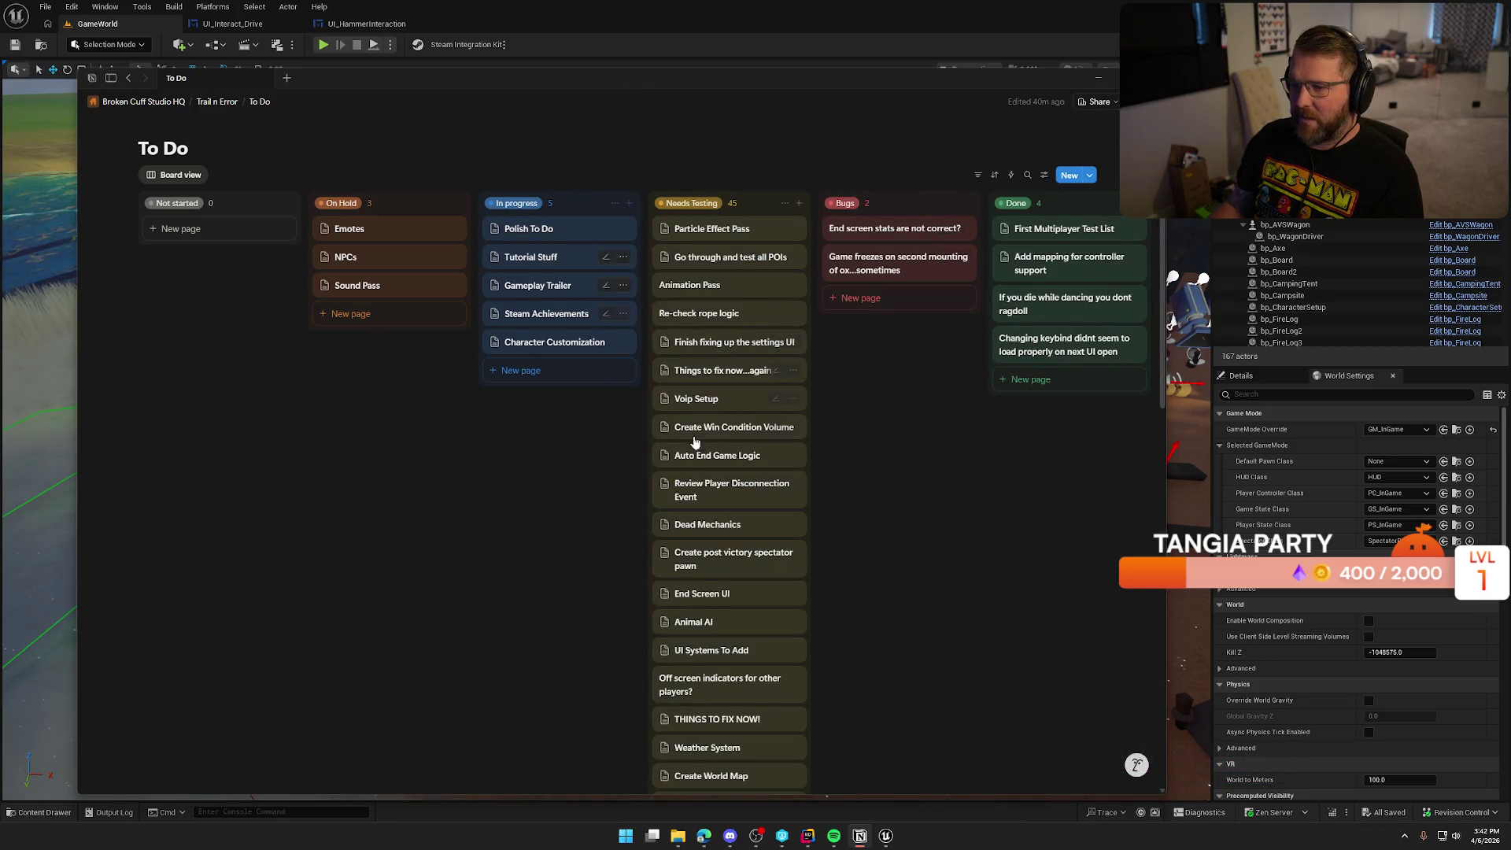
left_click(529, 228)
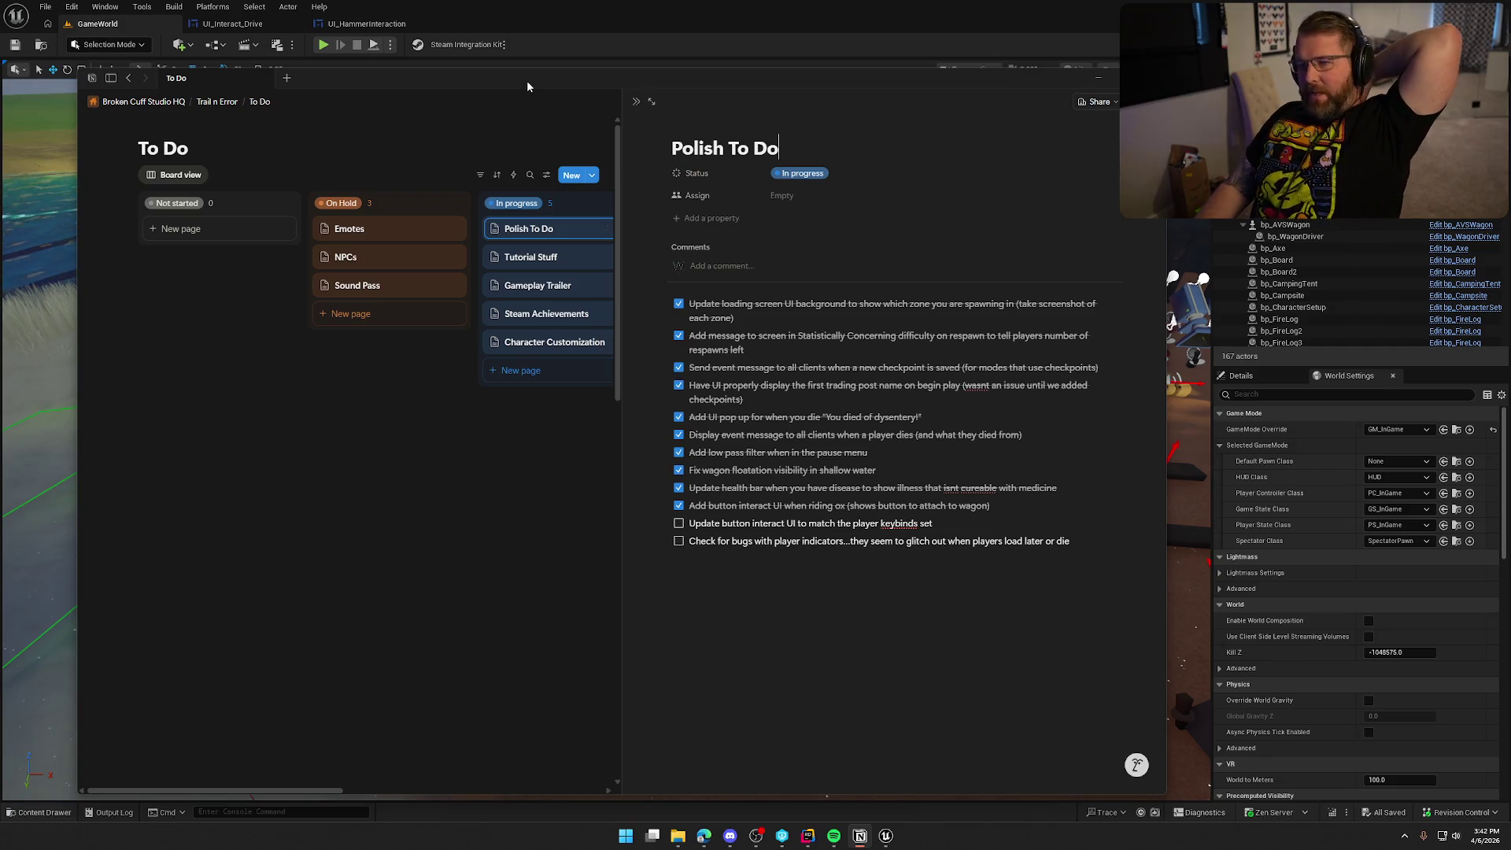
key("alt+Tab")
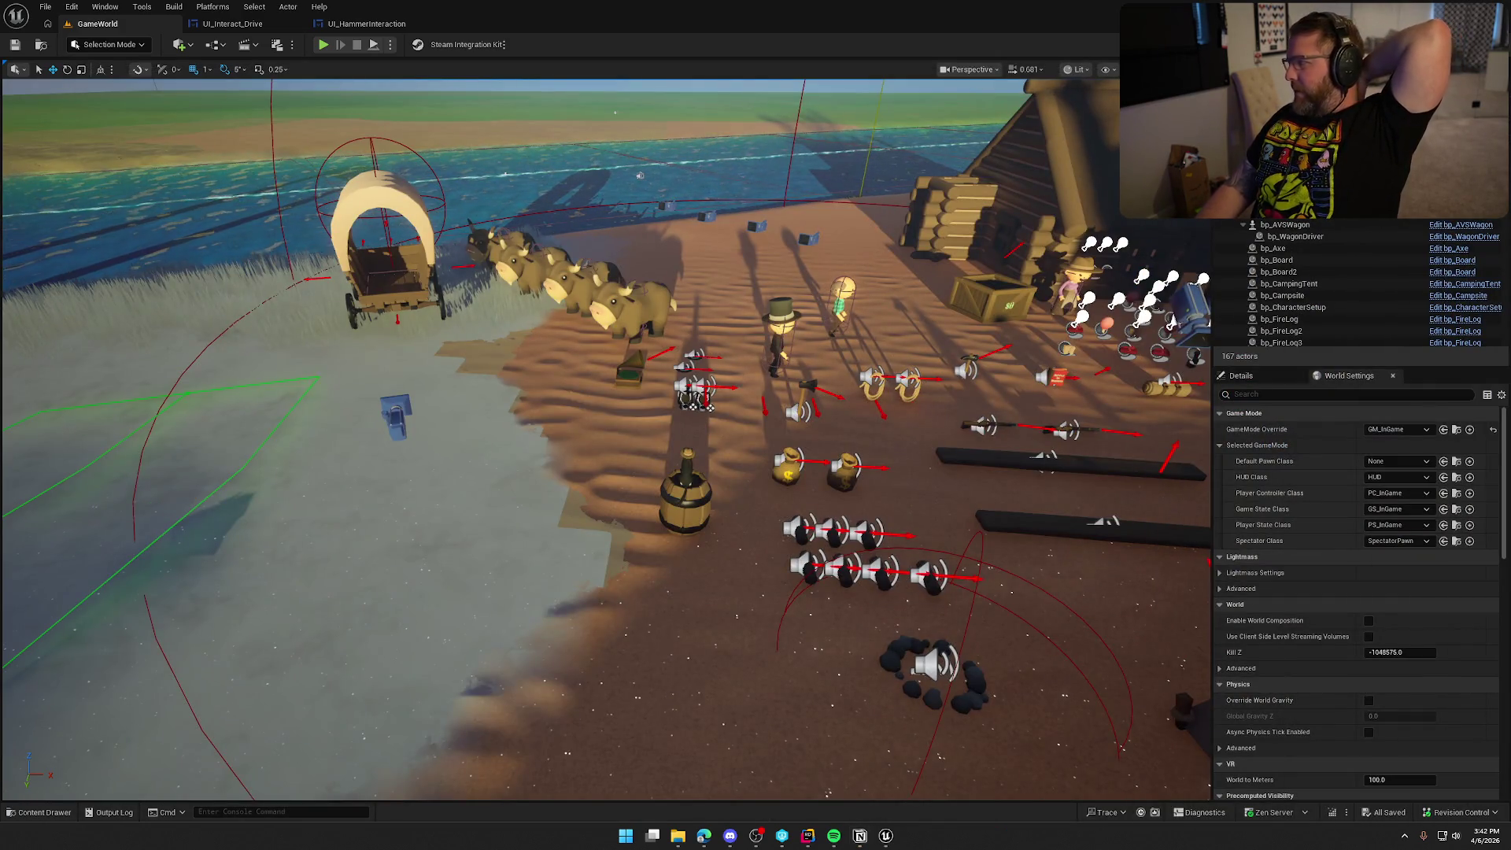